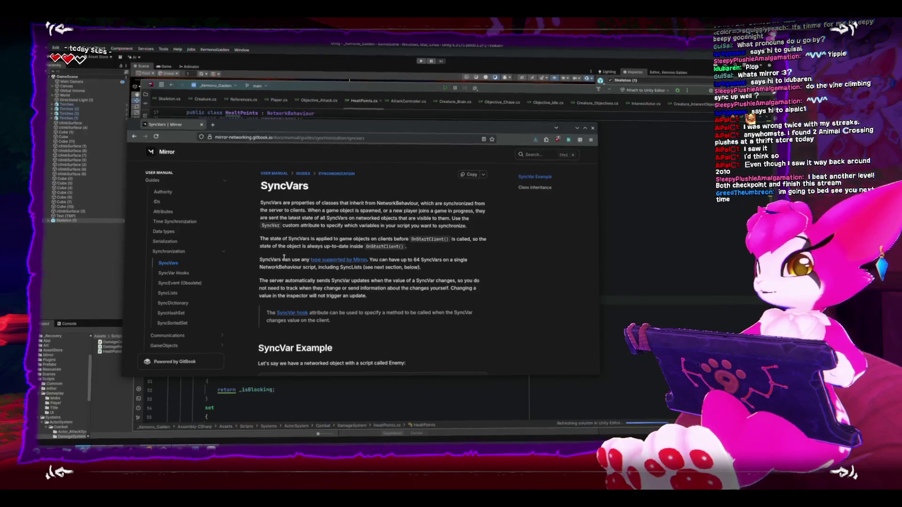
Scroll the Mirror SyncVars page down to the SyncVar Example with the Enemy and PlayerController code.
{"action": "scroll", "coordinate": [322, 273], "scroll_direction": "down", "scroll_amount": 3}
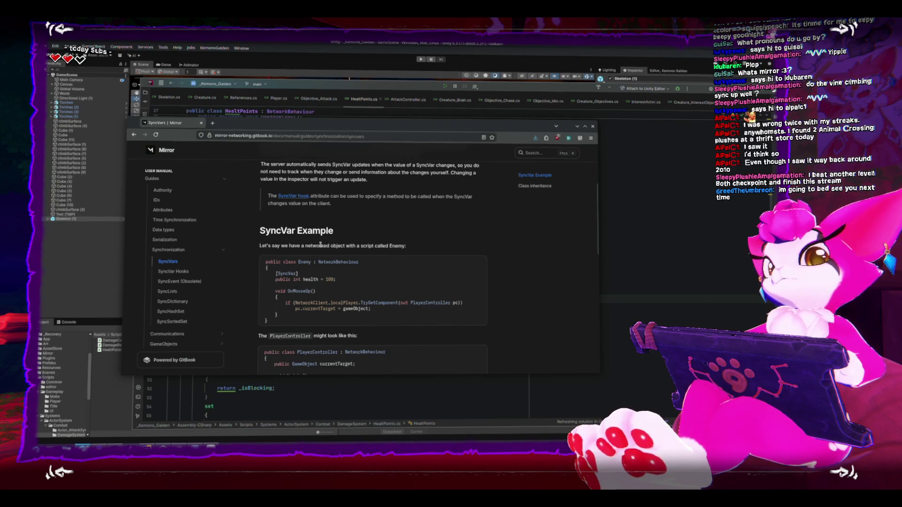
{"action": "scroll", "coordinate": [320, 245], "scroll_direction": "down", "scroll_amount": 1}
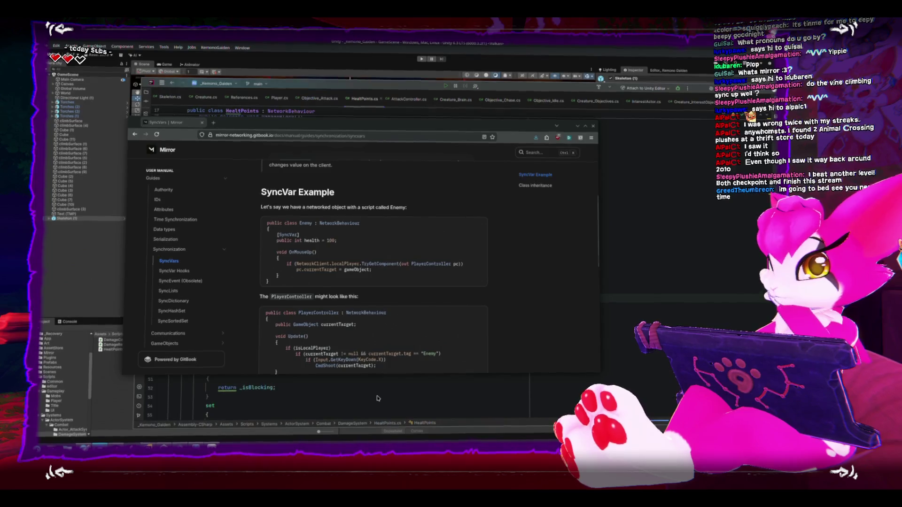
{"action": "key", "text": "alt+Tab"}
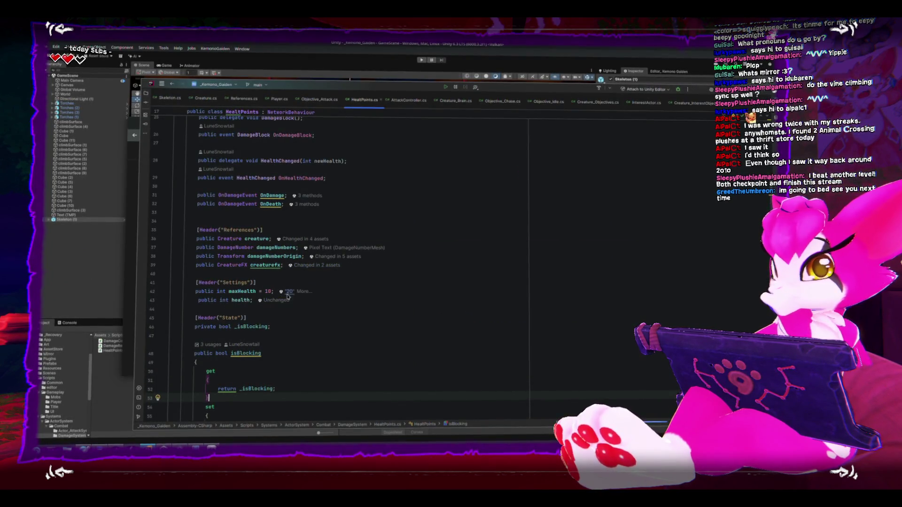
Add the [SyncVar] attribute to the public int health field on line 43.
{"action": "left_click", "coordinate": [406, 301]}
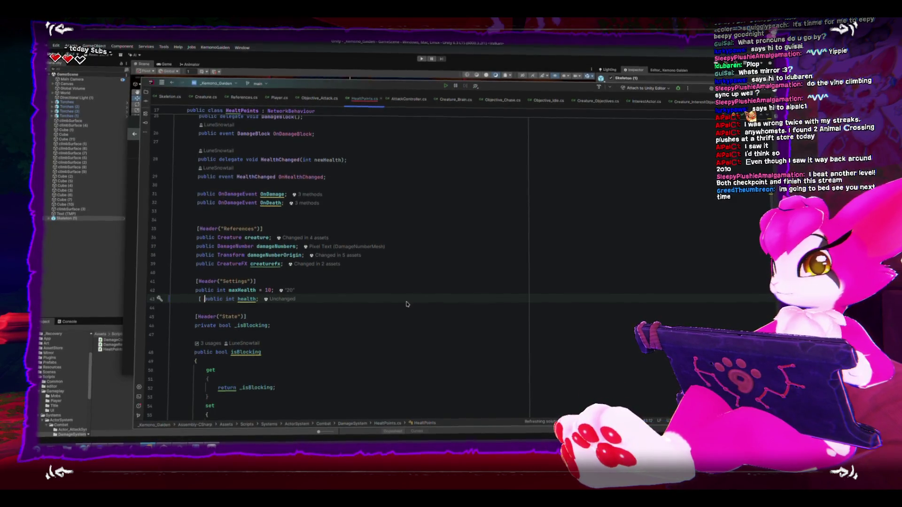
{"action": "type", "text": "[sync"}
{"action": "key", "text": "Return"}
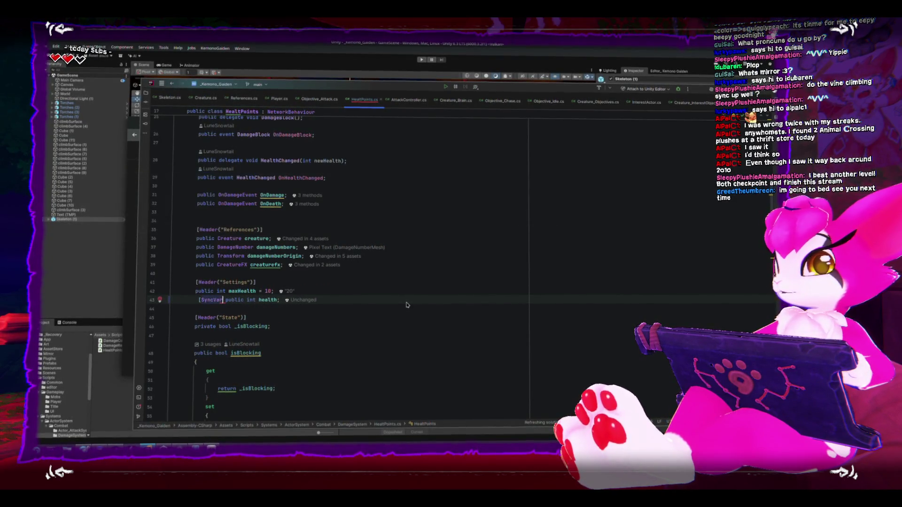
{"action": "type", "text": "]"}
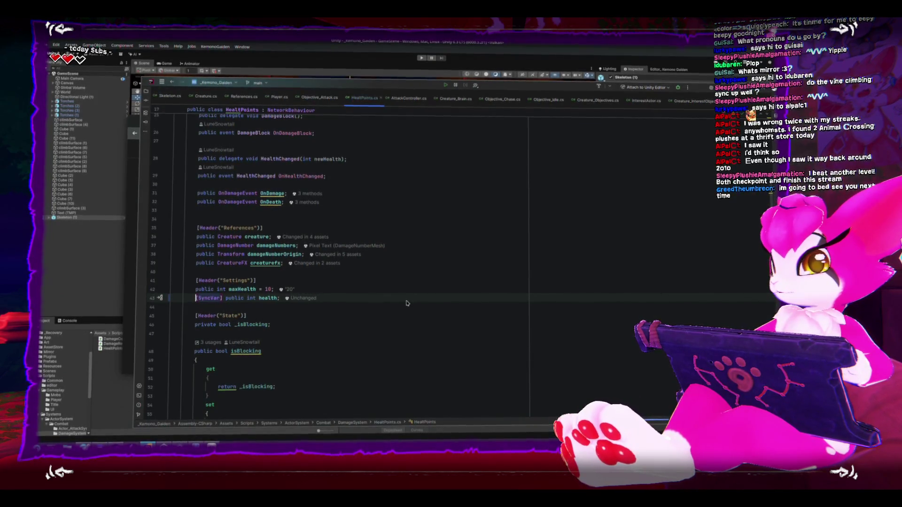
{"action": "key", "text": "Return"}
{"action": "key", "text": "Up"}
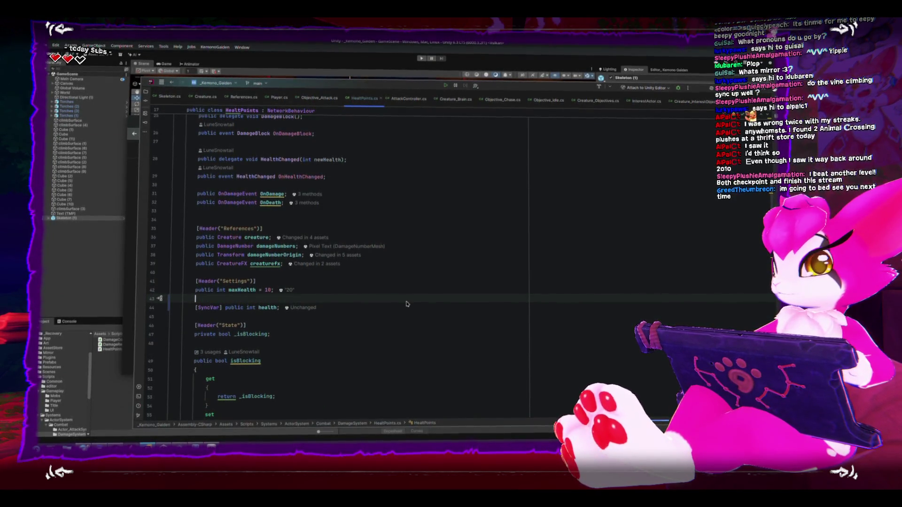
Append the comment '//health is a syncvar as it needs to be updated everywhere' to the health line.
{"action": "key", "text": "Down"}
{"action": "key", "text": "Tab"}
{"action": "key", "text": "shift+Tab"}
{"action": "key", "text": "End"}
{"action": "key", "text": "Tab"}
{"action": "type", "text": "//health is a sync"}
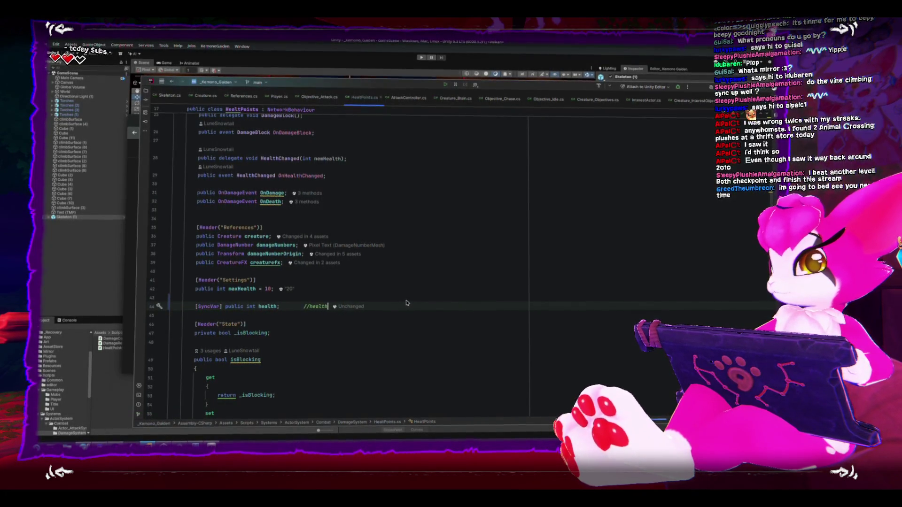
{"action": "type", "text": "var"}
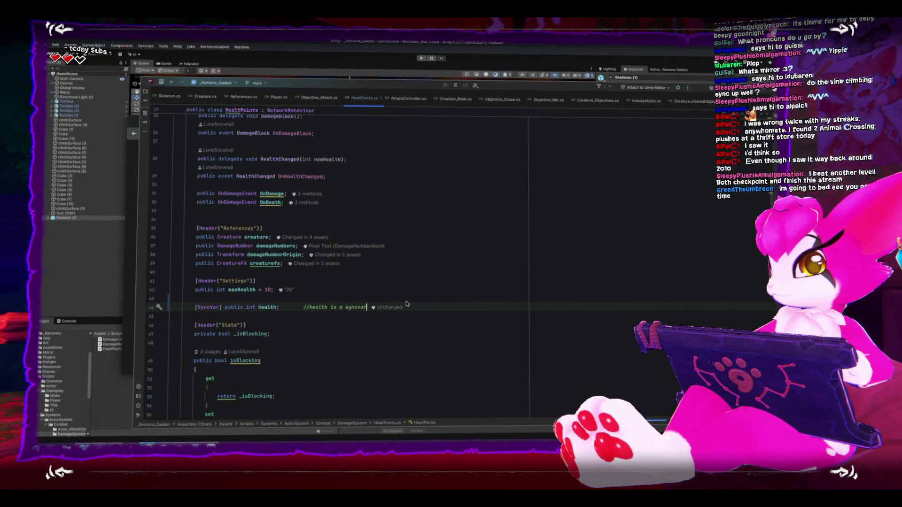
{"action": "type", "text": " as it n"}
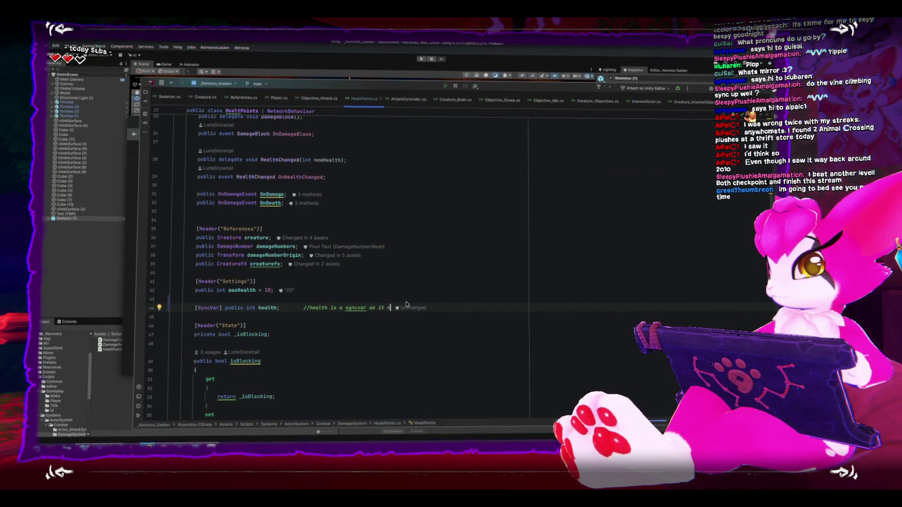
{"action": "type", "text": "eeds to be u"}
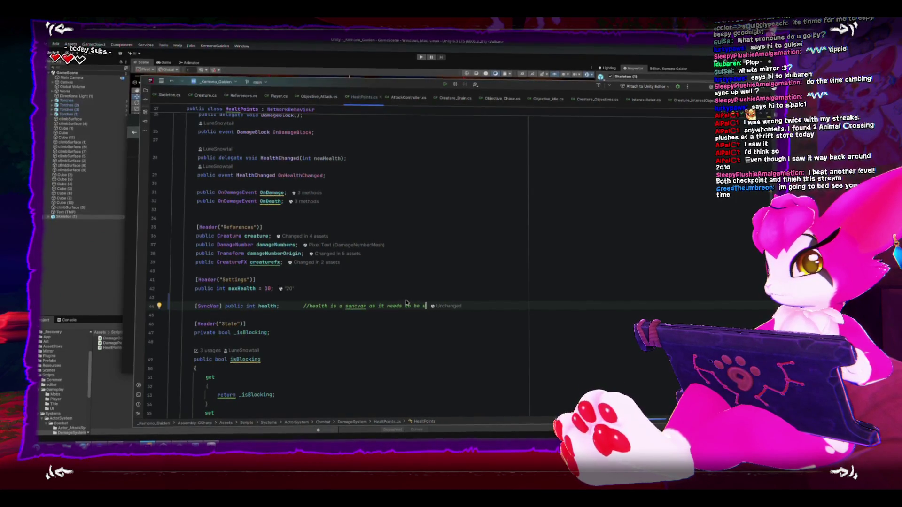
{"action": "type", "text": "pdated everywhere"}
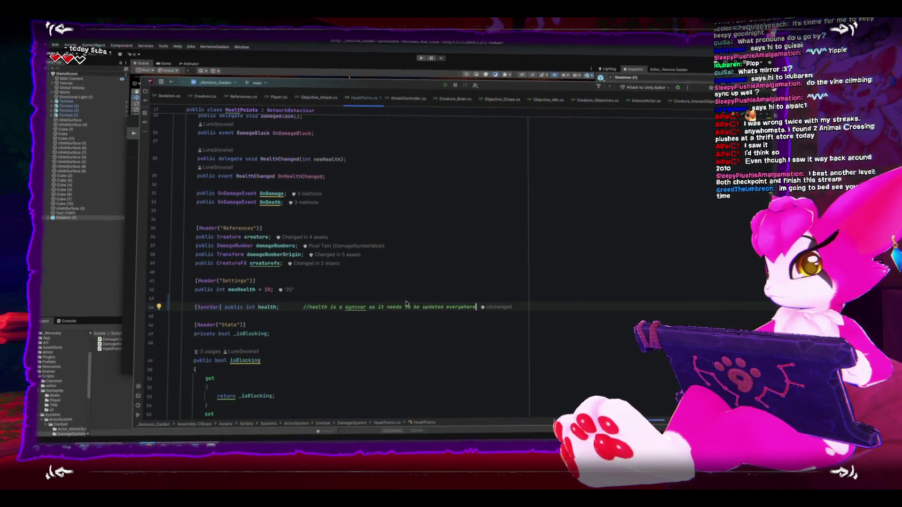
{"action": "key", "text": "alt+Tab"}
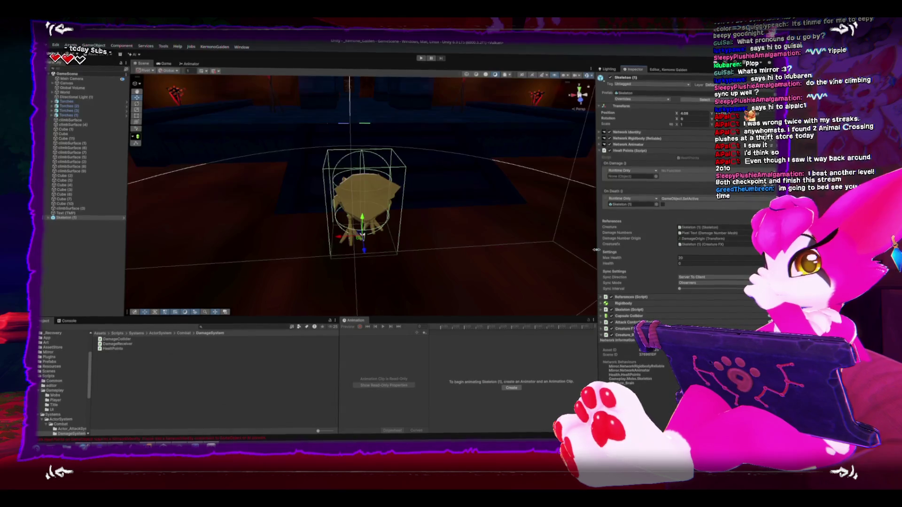
{"action": "mouse_move", "coordinate": [492, 224]}
{"action": "left_mouse_down"}
{"action": "mouse_move", "coordinate": [457, 241]}
{"action": "mouse_move", "coordinate": [427, 228]}
{"action": "mouse_move", "coordinate": [438, 189]}
{"action": "left_mouse_up"}
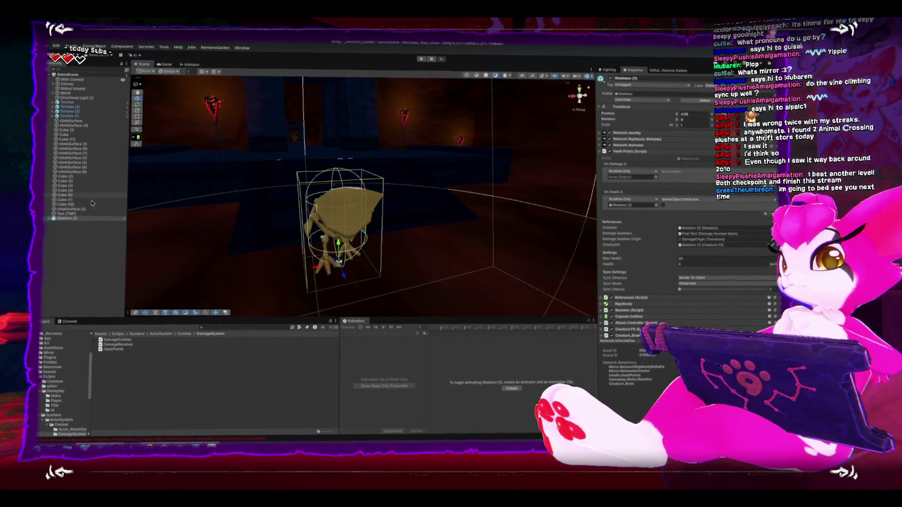
{"action": "left_click", "coordinate": [50, 219]}
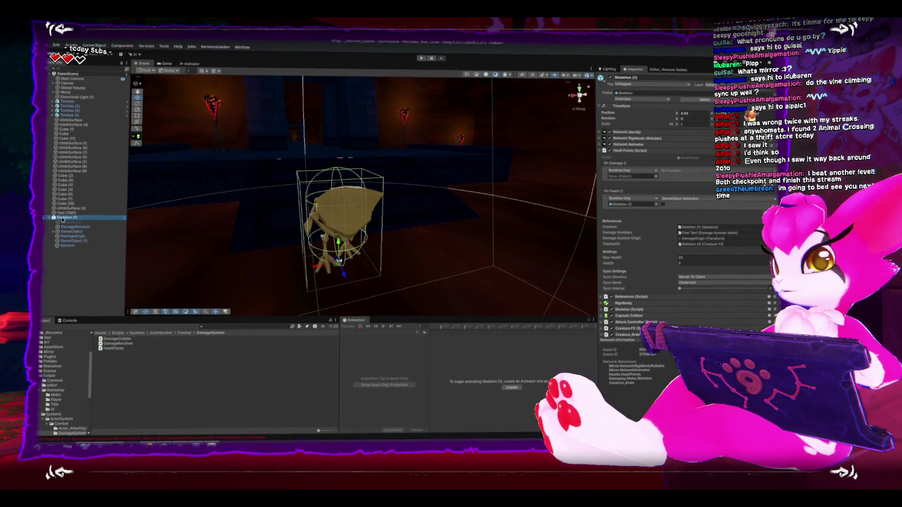
Create a Text - TextMeshPro child under Skeleton (1) and shrink it to a small label.
{"action": "right_click", "coordinate": [62, 220]}
{"action": "mouse_move", "coordinate": [121, 290]}
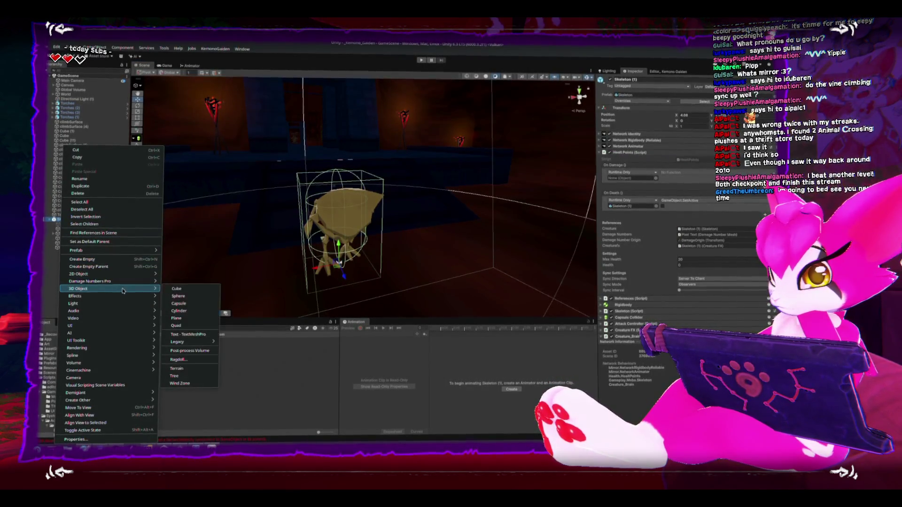
{"action": "left_click", "coordinate": [198, 334]}
{"action": "key", "text": "f"}
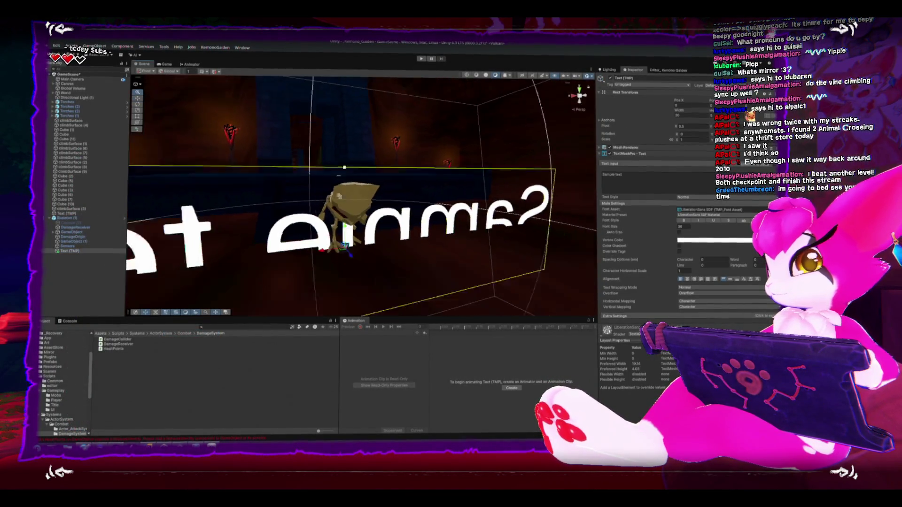
{"action": "mouse_move", "coordinate": [349, 239]}
{"action": "left_mouse_down"}
{"action": "mouse_move", "coordinate": [342, 254]}
{"action": "mouse_move", "coordinate": [499, 208]}
{"action": "left_mouse_up"}
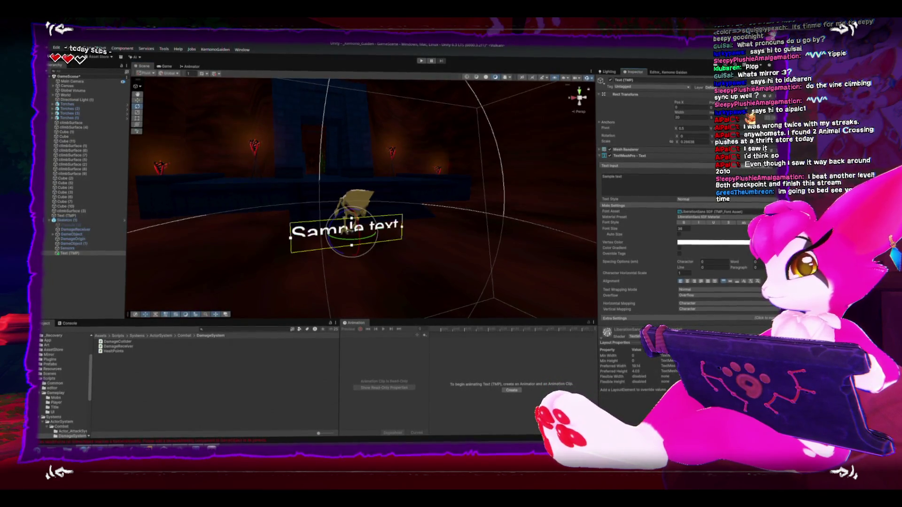
Edit the label text, centre-align it, and raise it above the skeleton's head.
{"action": "left_click", "coordinate": [669, 186]}
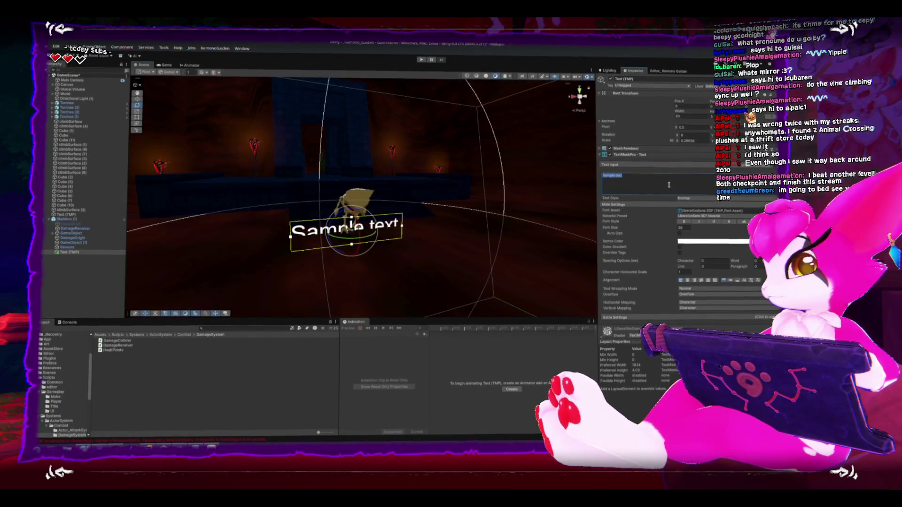
{"action": "type", "text": "n"}
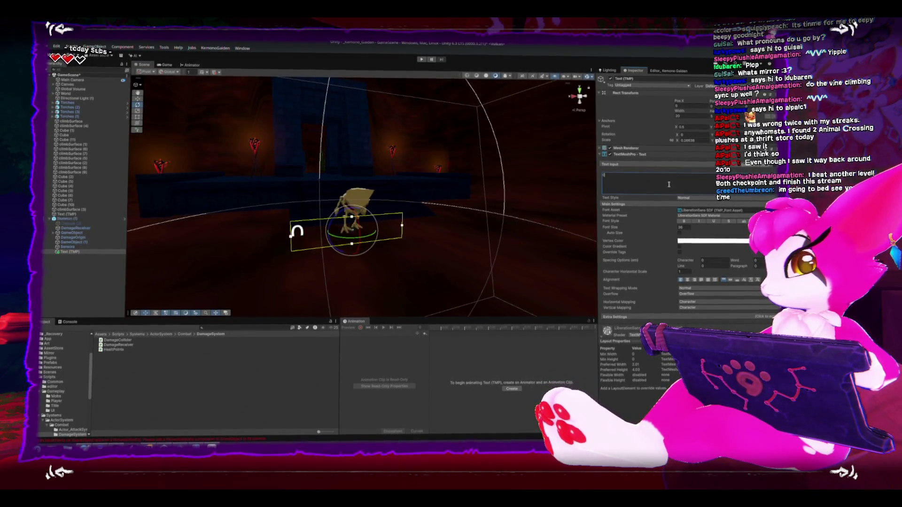
{"action": "left_click", "coordinate": [687, 280]}
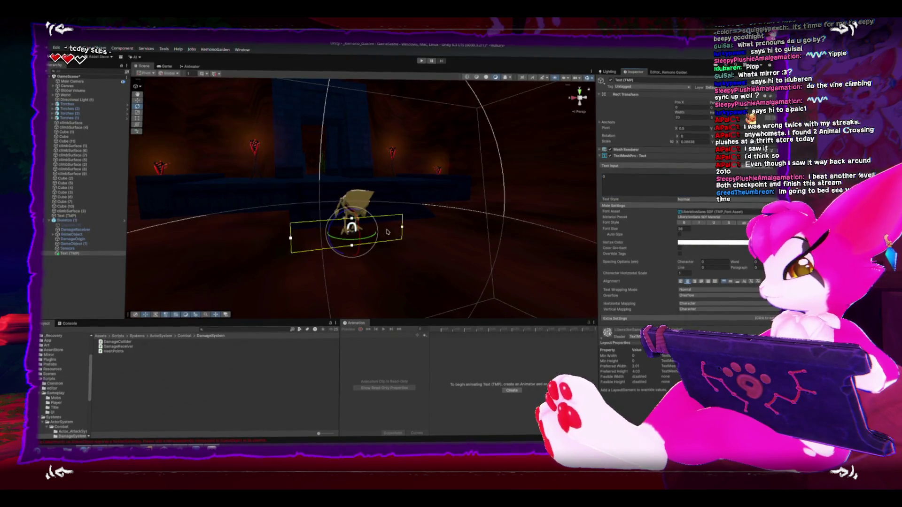
{"action": "left_click", "coordinate": [388, 232]}
{"action": "key", "text": "w"}
{"action": "left_click", "coordinate": [348, 233]}
{"action": "left_click_drag", "start_coordinate": [351, 214], "coordinate": [354, 138]}
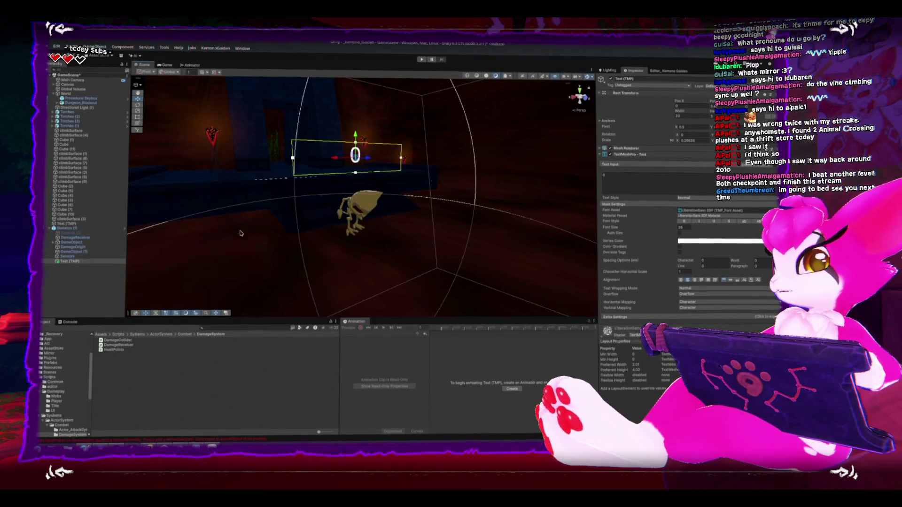
{"action": "left_click", "coordinate": [624, 156]}
{"action": "left_click", "coordinate": [602, 165]}
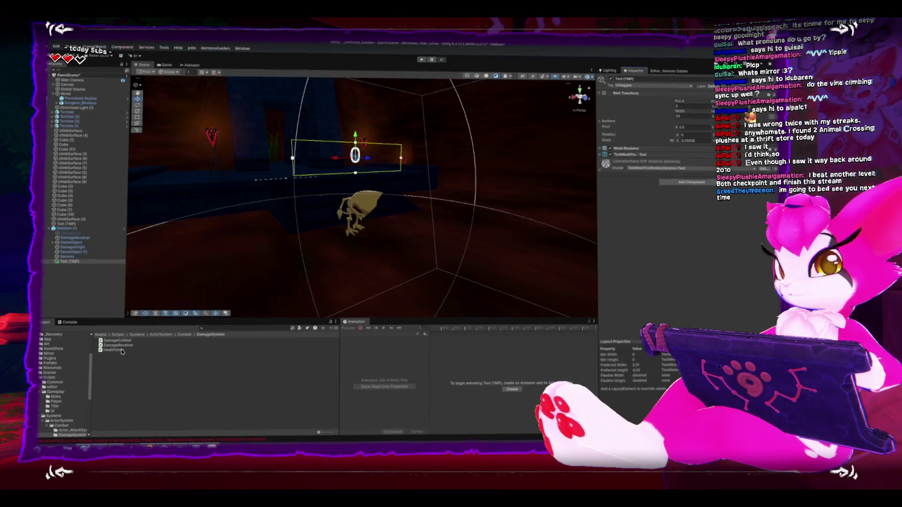
Create a MonoBehaviour script named Health_debug in the DamageSystem folder and open it.
{"action": "right_click", "coordinate": [122, 368]}
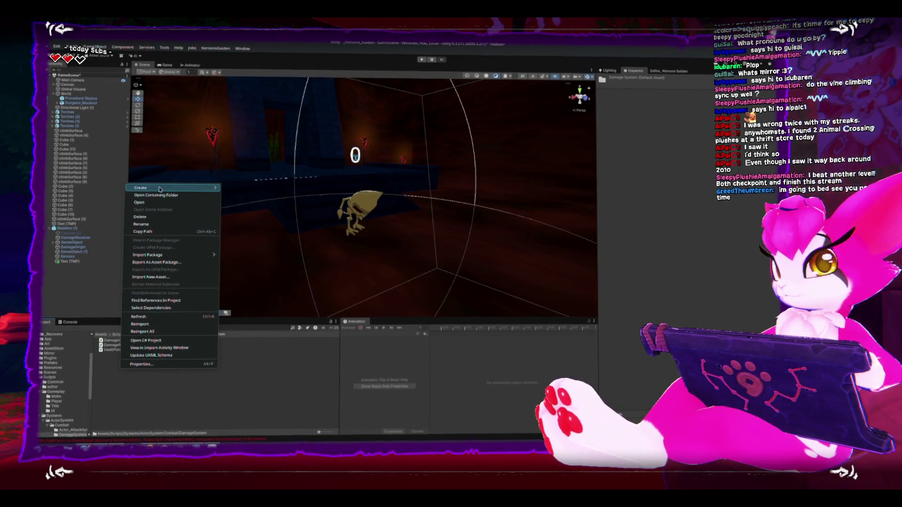
{"action": "mouse_move", "coordinate": [159, 189]}
{"action": "left_click", "coordinate": [267, 202]}
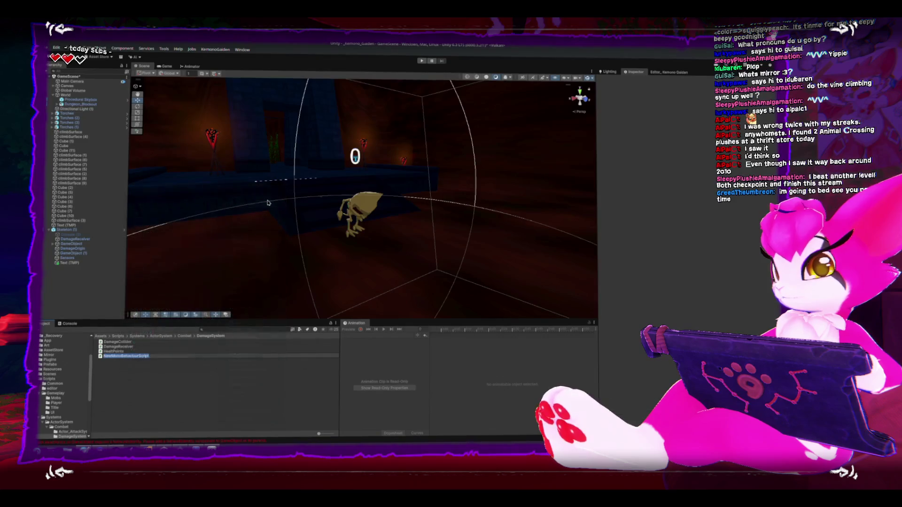
{"action": "type", "text": "Health_debug"}
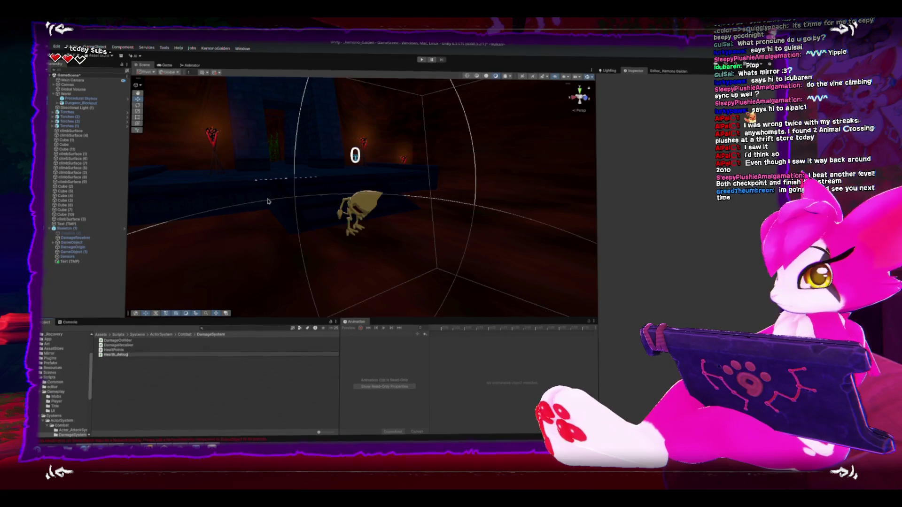
{"action": "key", "text": "Return"}
{"action": "key", "text": "Return"}
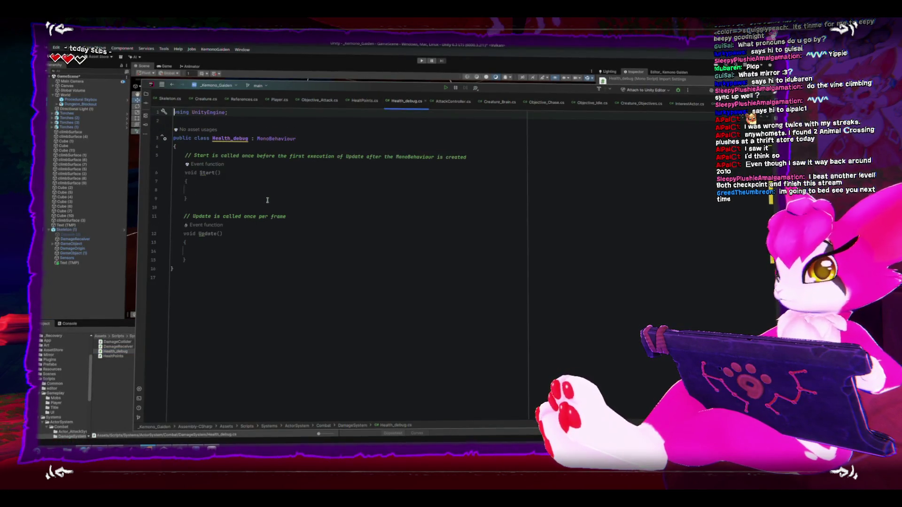
Replace the default Start and Update methods with a public TMPro field named tmp.
{"action": "left_click_drag", "start_coordinate": [173, 155], "coordinate": [214, 257]}
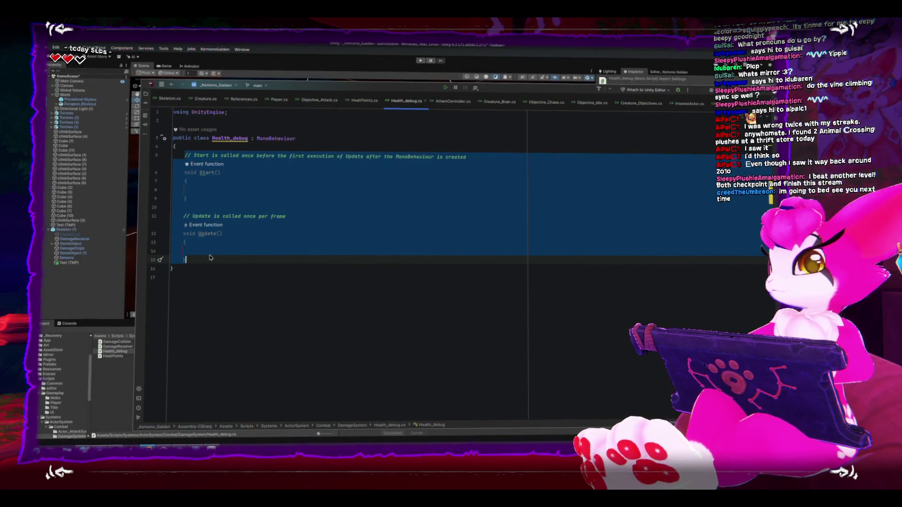
{"action": "type", "text": "public "}
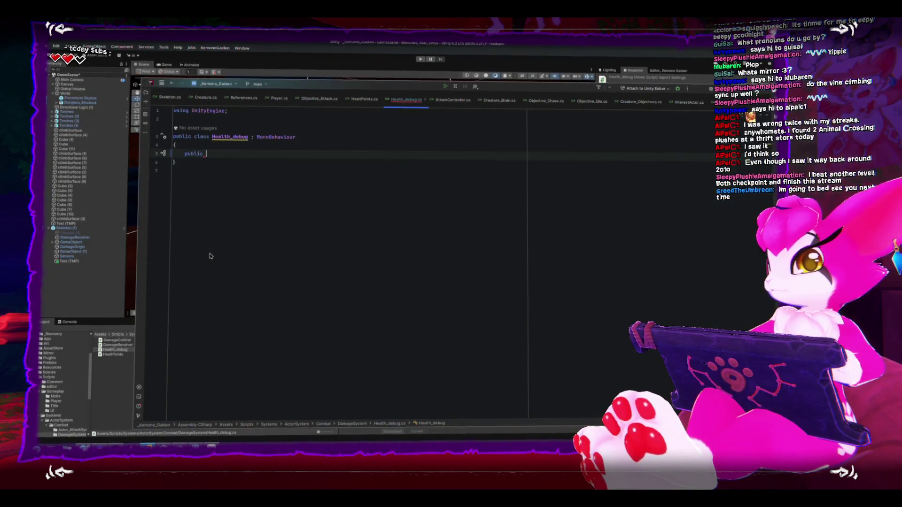
{"action": "type", "text": "TMPro "}
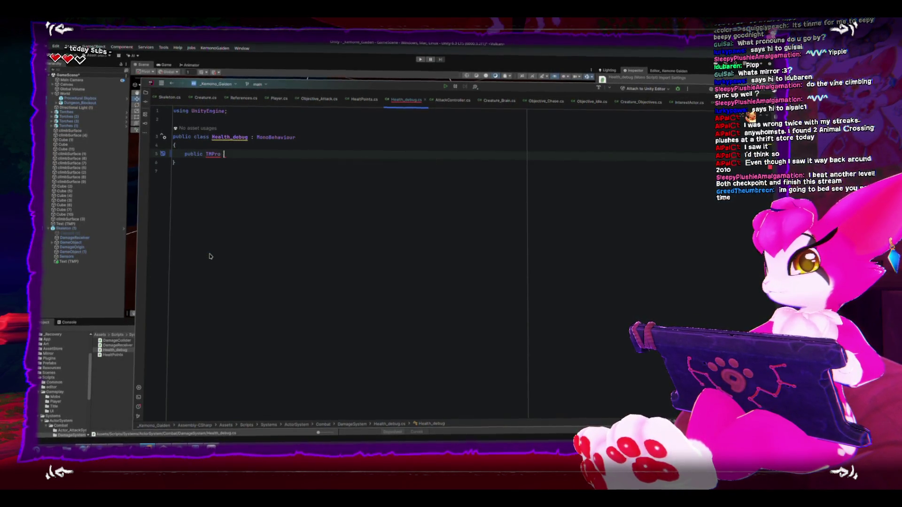
{"action": "type", "text": "tmp;"}
{"action": "key", "text": "Return"}
{"action": "key", "text": "Return"}
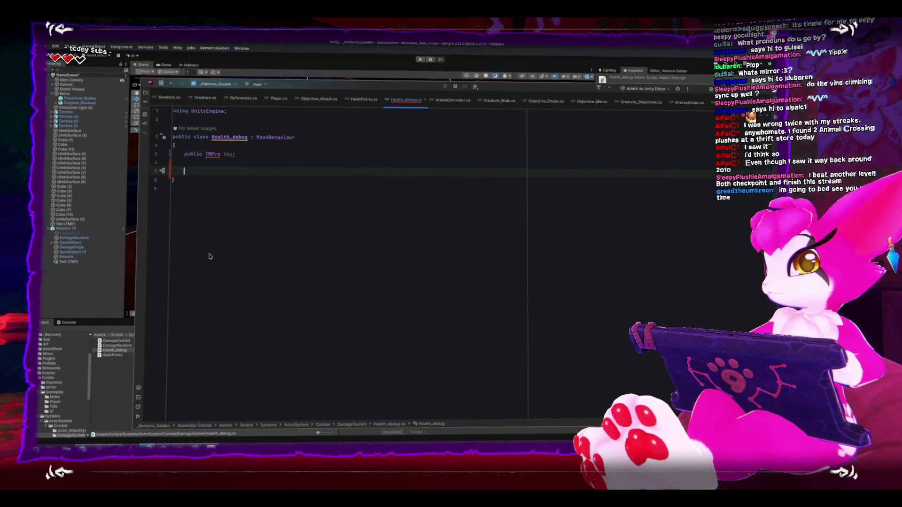
{"action": "left_click", "coordinate": [221, 156]}
{"action": "type", "text": ".te"}
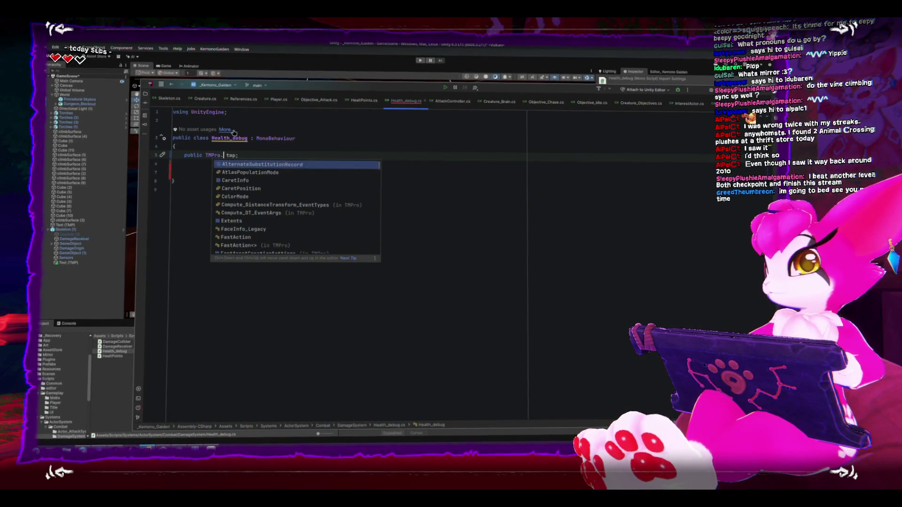
{"action": "key", "text": "BackSpace"}
{"action": "key", "text": "BackSpace"}
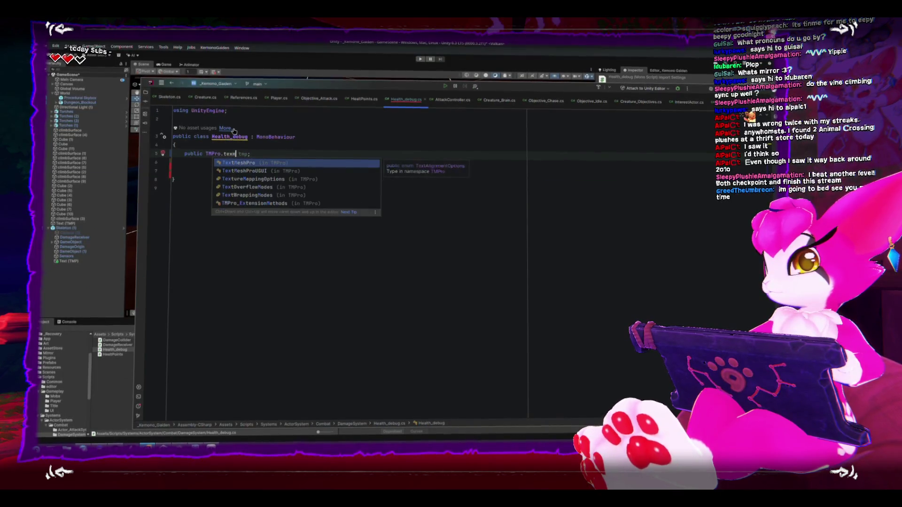
{"action": "key", "text": "BackSpace"}
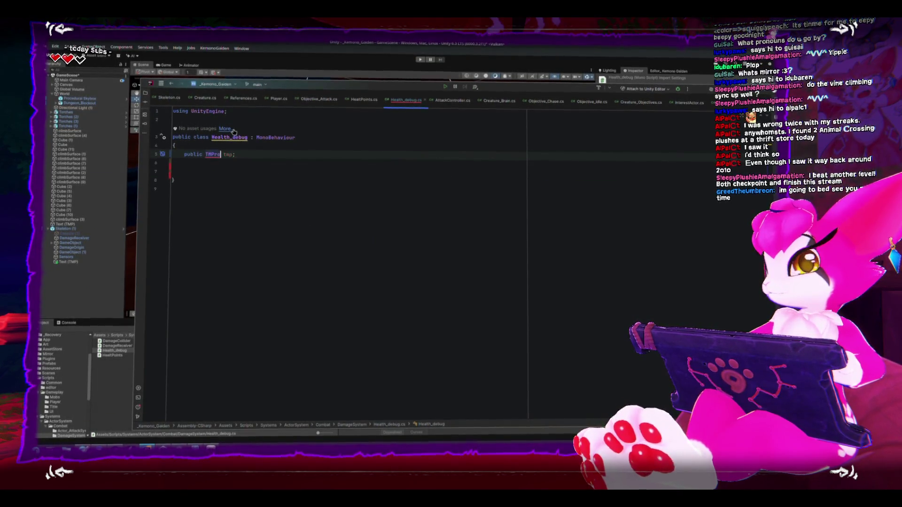
{"action": "left_click", "coordinate": [238, 189]}
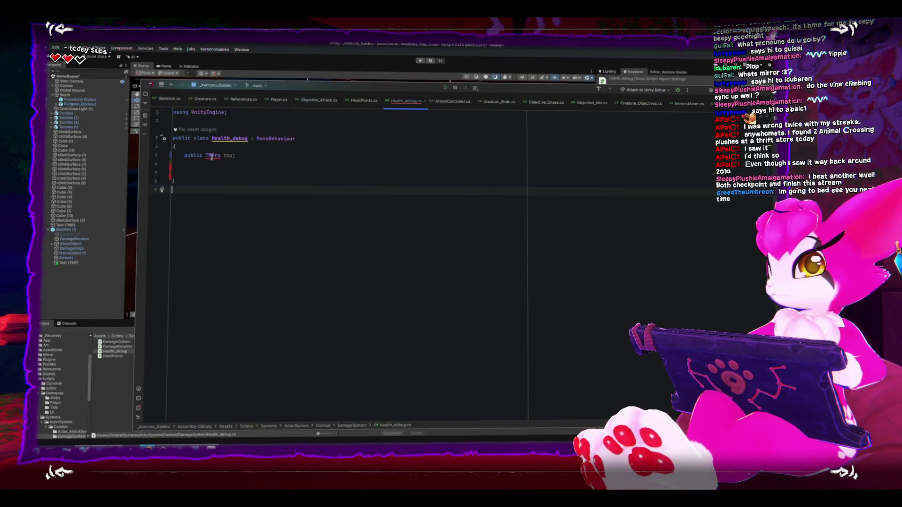
{"action": "mouse_move", "coordinate": [212, 156]}
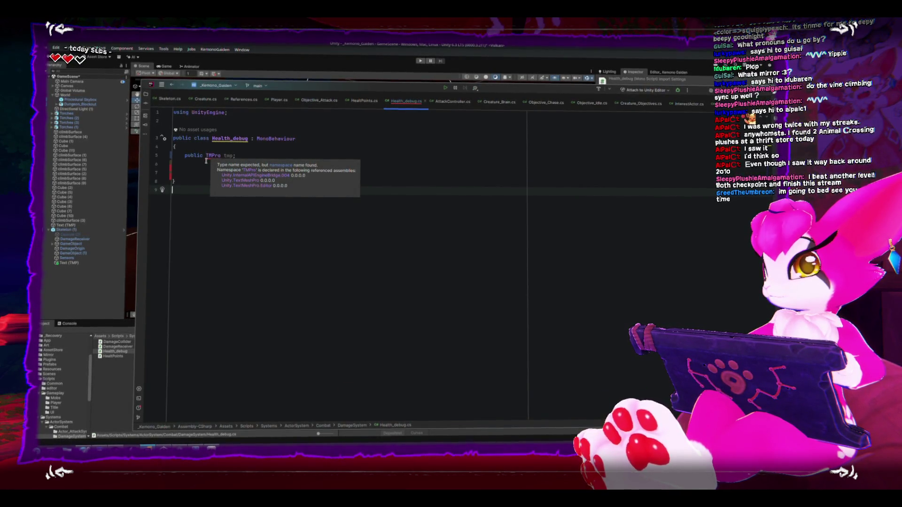
Add a 'using TMPro;' import and make the tmp field's type TextMeshPro.
{"action": "left_click", "coordinate": [239, 113]}
{"action": "key", "text": "Return"}
{"action": "type", "text": "using textme"}
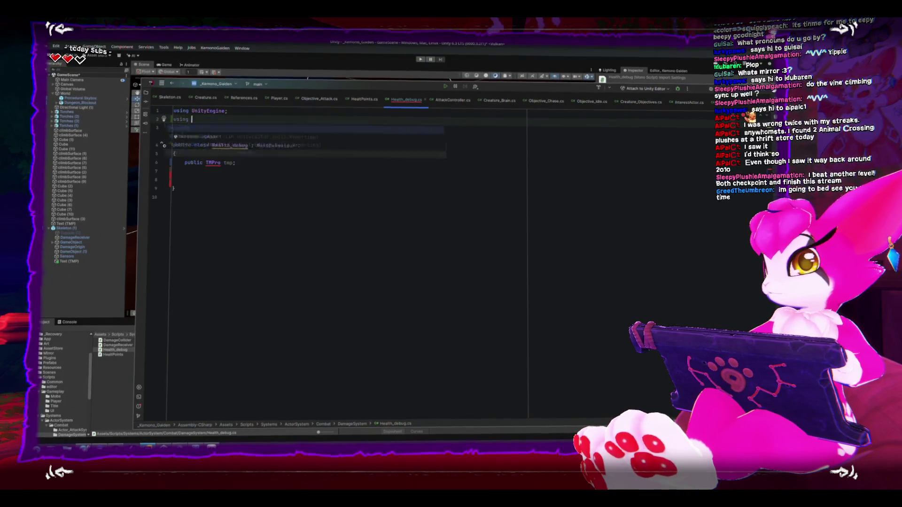
{"action": "key", "text": "Return"}
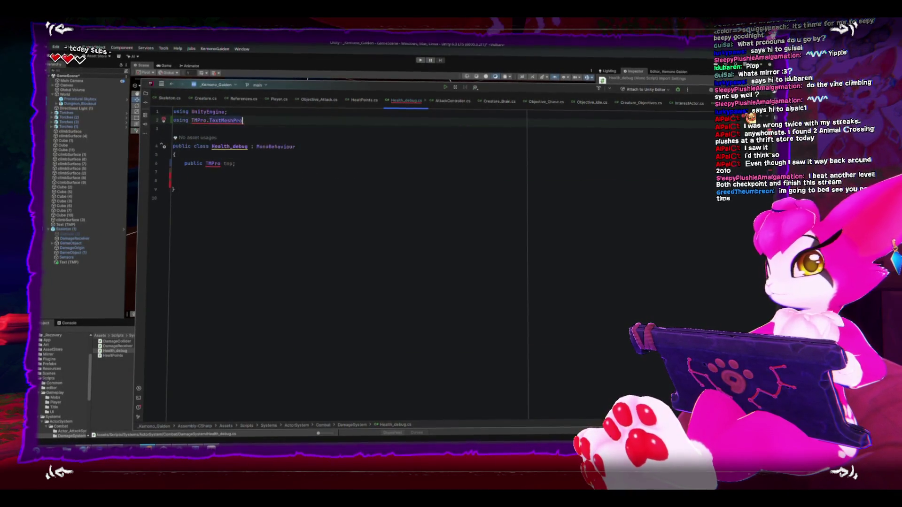
{"action": "type", "text": ";"}
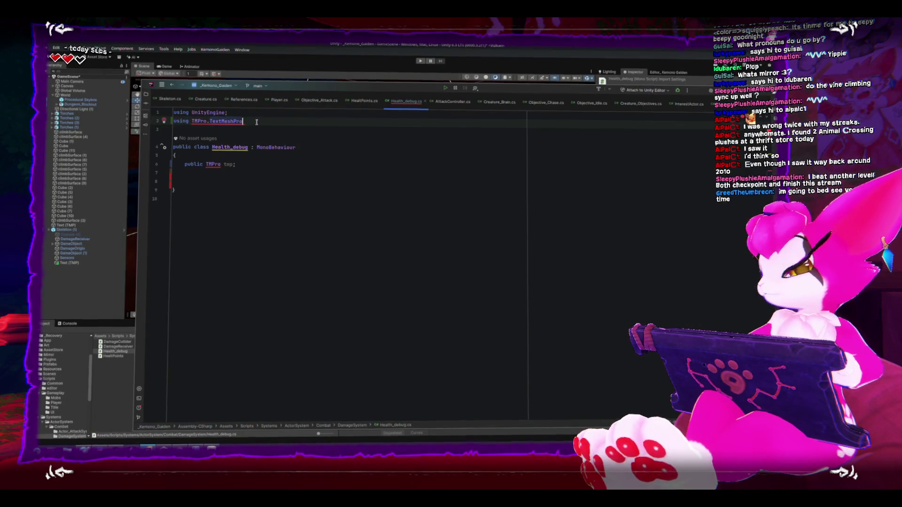
{"action": "left_click", "coordinate": [254, 154]}
{"action": "left_click", "coordinate": [207, 120]}
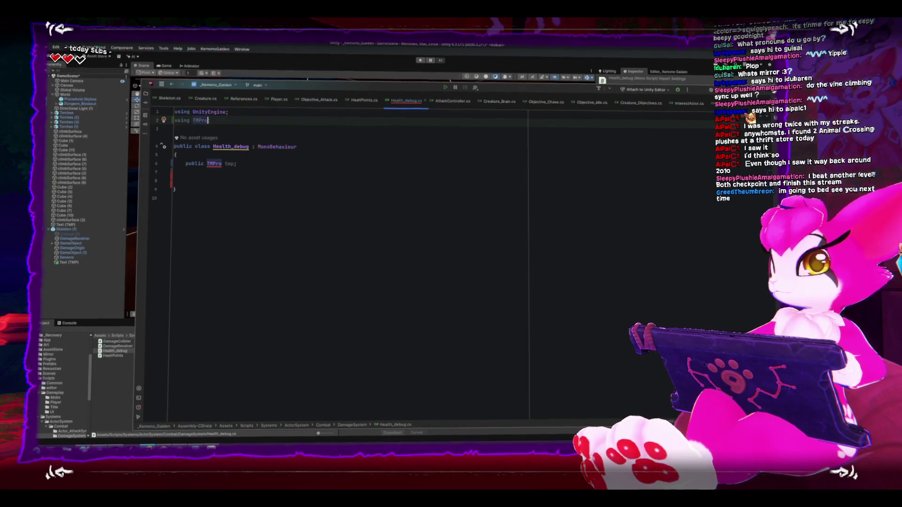
{"action": "type", "text": ";"}
{"action": "double_click", "coordinate": [214, 164]}
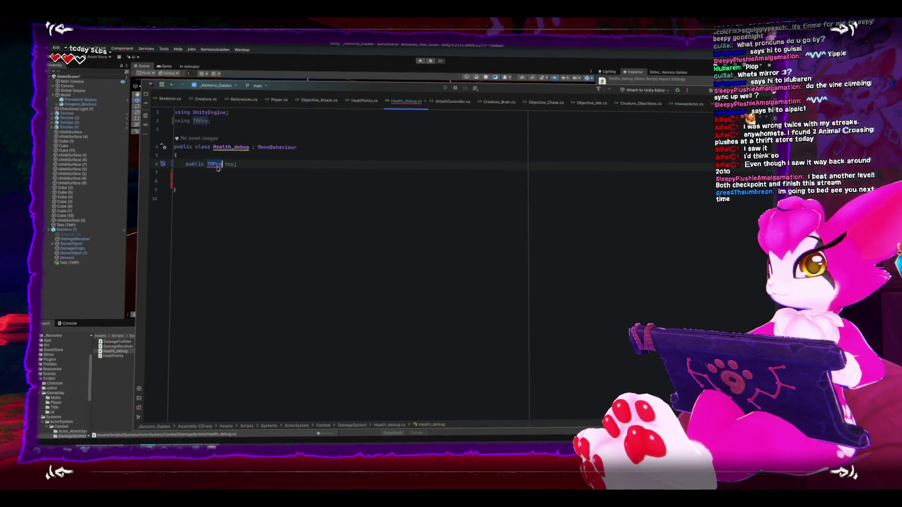
{"action": "type", "text": "T"}
{"action": "key", "text": "Return"}
Add an Update method stub and a public HealthPoints field named hp.
{"action": "left_click", "coordinate": [186, 181]}
{"action": "type", "text": "void upda"}
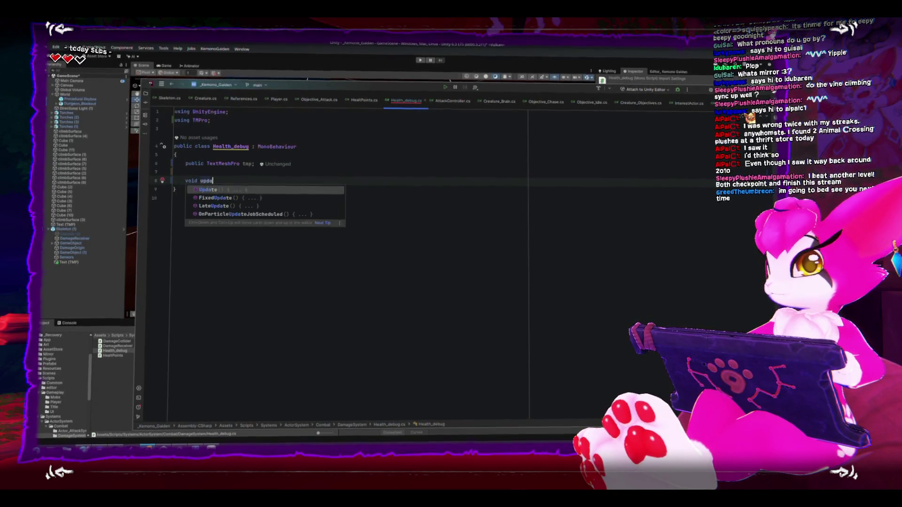
{"action": "key", "text": "Return"}
{"action": "key", "text": "Up"}
{"action": "key", "text": "Up"}
{"action": "key", "text": "Up"}
{"action": "key", "text": "Return"}
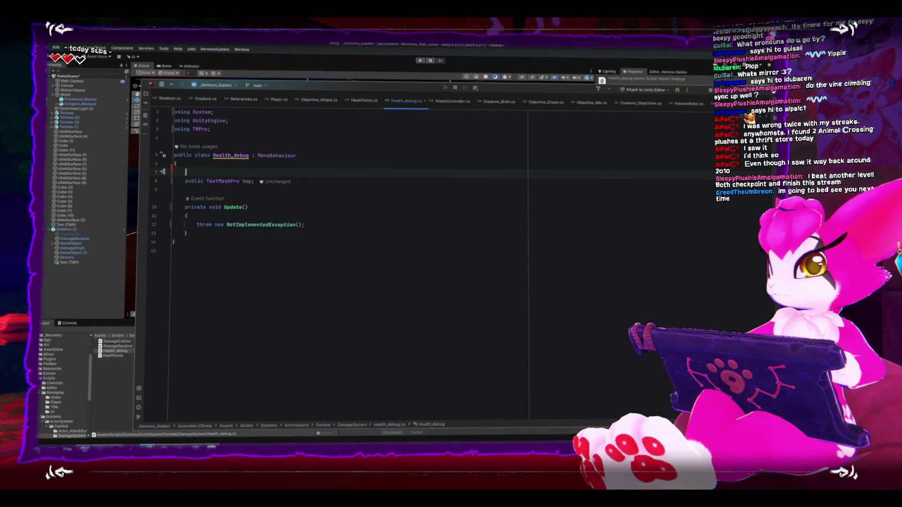
{"action": "type", "text": "public healt"}
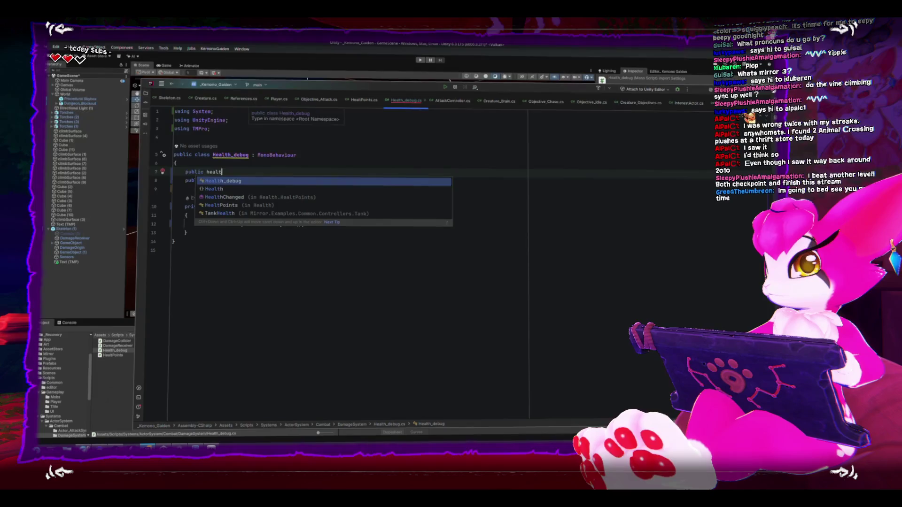
{"action": "type", "text": "h.he"}
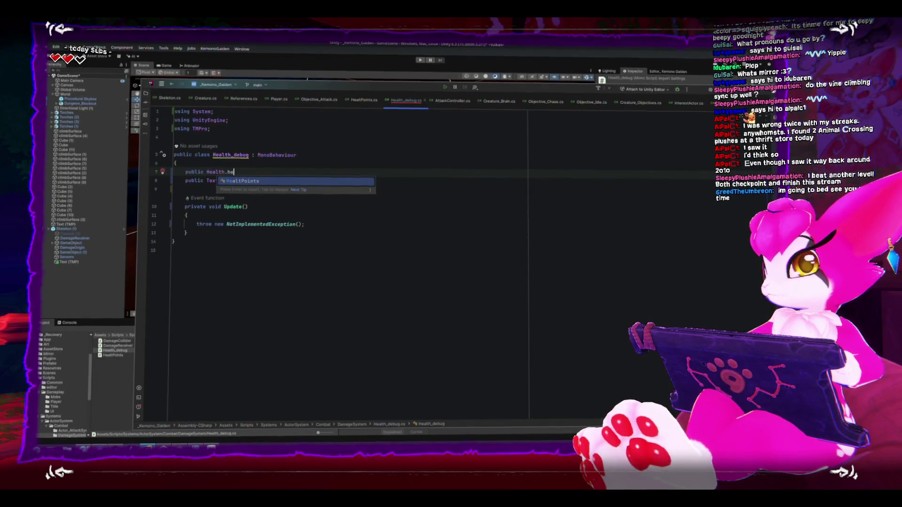
{"action": "key", "text": "Return"}
{"action": "type", "text": "hp"}
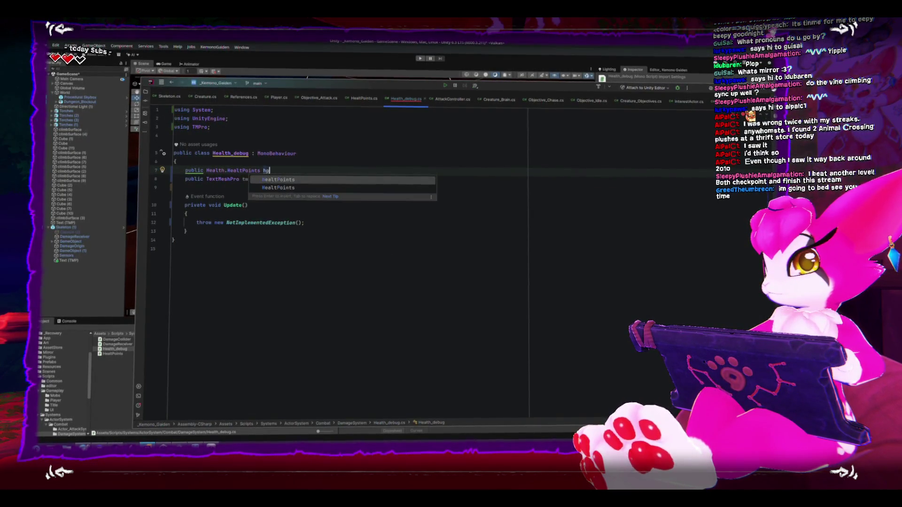
{"action": "type", "text": ";"}
{"action": "key", "text": "Down"}
{"action": "key", "text": "Down"}
{"action": "key", "text": "Down"}
{"action": "left_click", "coordinate": [263, 172]}
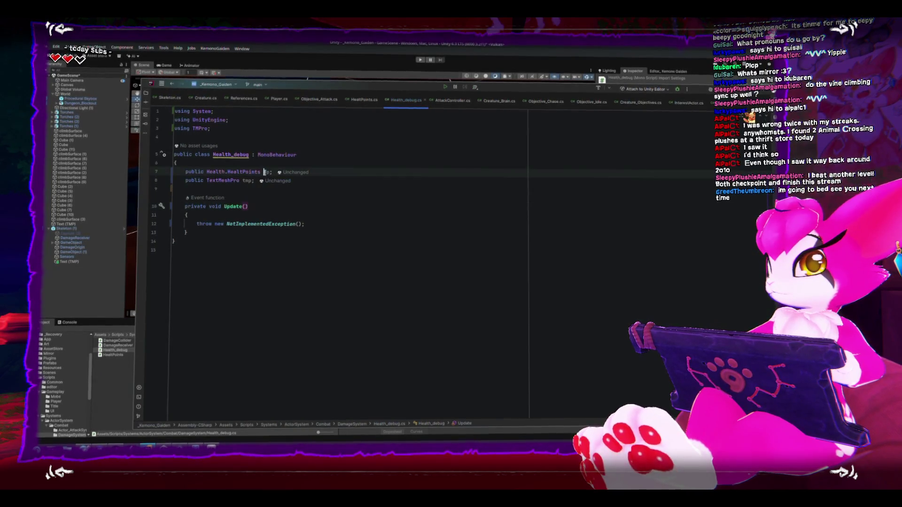
Fill Update with 'if (!hp || !tmp) return;' and set tmp.text to hp.health.ToString().
{"action": "left_click", "coordinate": [358, 222]}
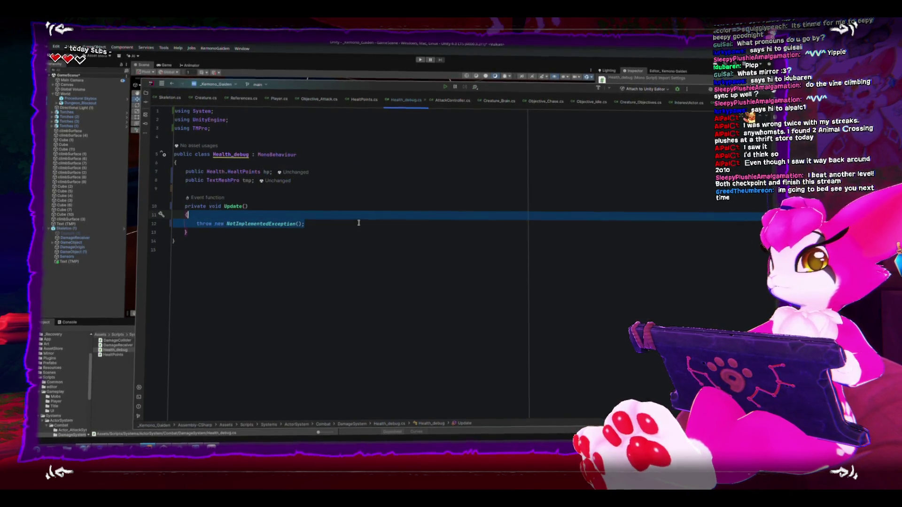
{"action": "key", "text": "ctrl+BackSpace"}
{"action": "key", "text": "ctrl+BackSpace"}
{"action": "key", "text": "ctrl+BackSpace"}
{"action": "type", "text": "if (!"}
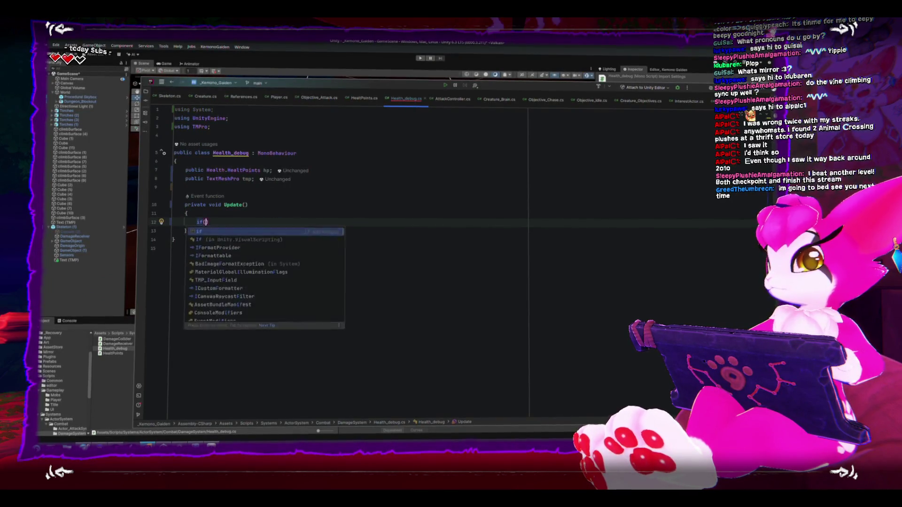
{"action": "type", "text": "hp || !"}
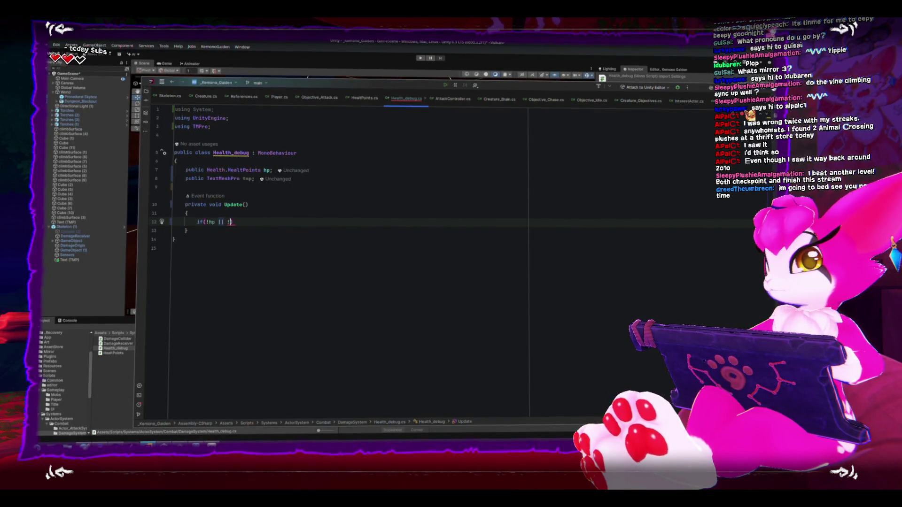
{"action": "type", "text": "tmp"}
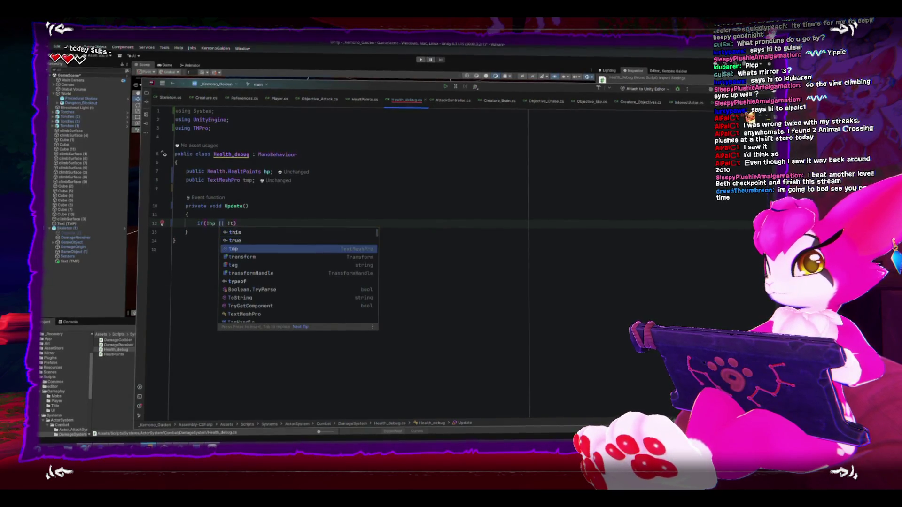
{"action": "type", "text": ")"}
{"action": "key", "text": "Return"}
{"action": "type", "text": "return;"}
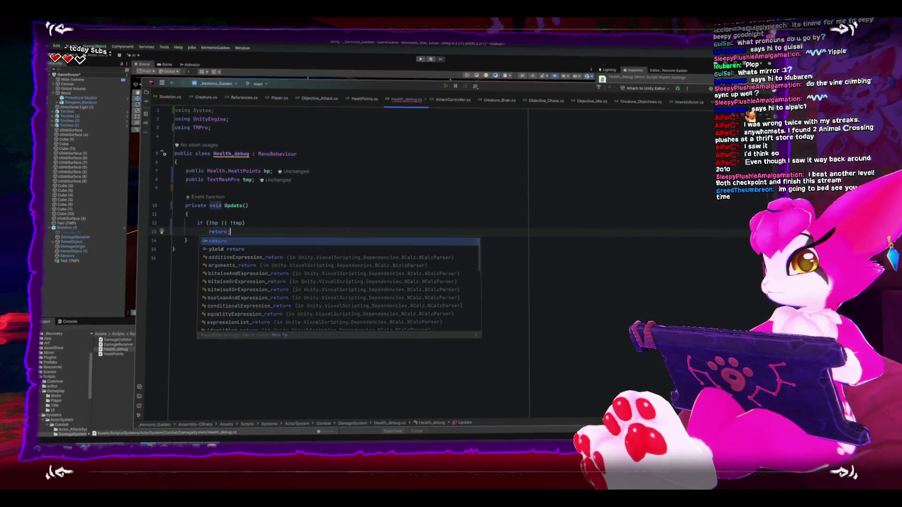
{"action": "key", "text": "Return"}
{"action": "key", "text": "Return"}
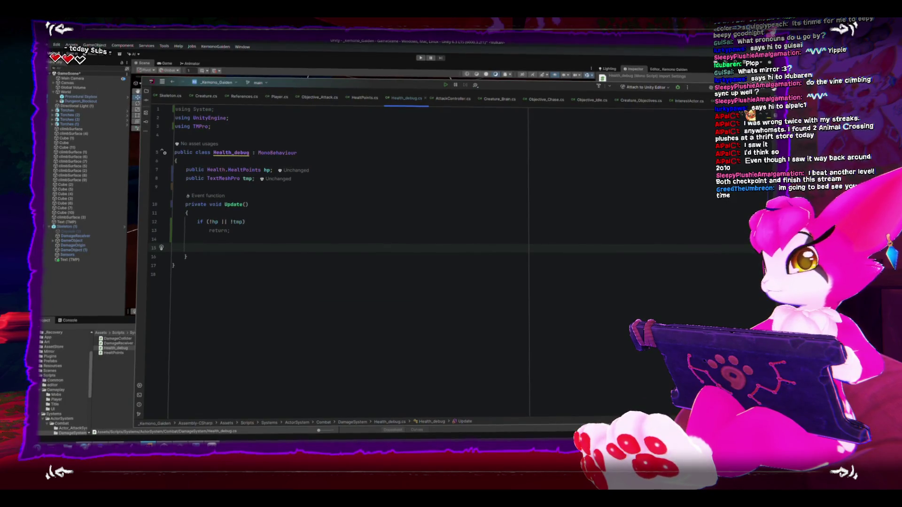
{"action": "type", "text": "tmp.te"}
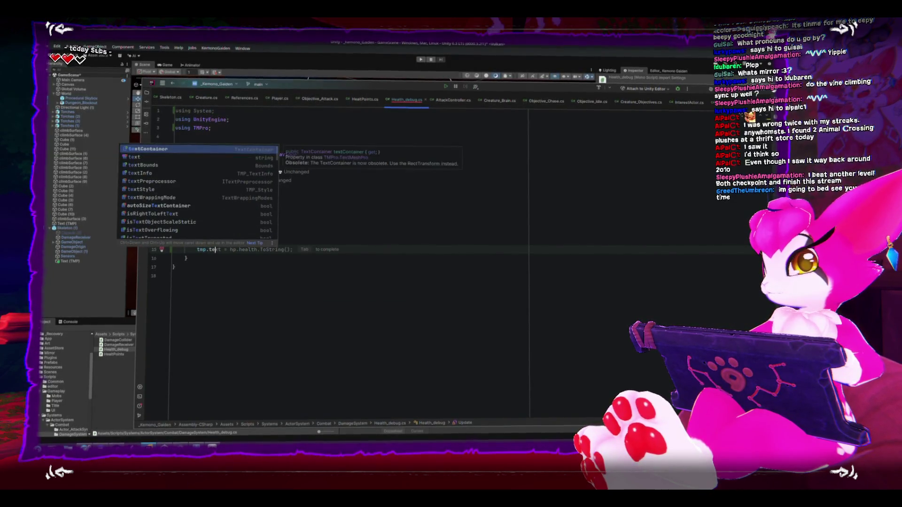
{"action": "key", "text": "Tab"}
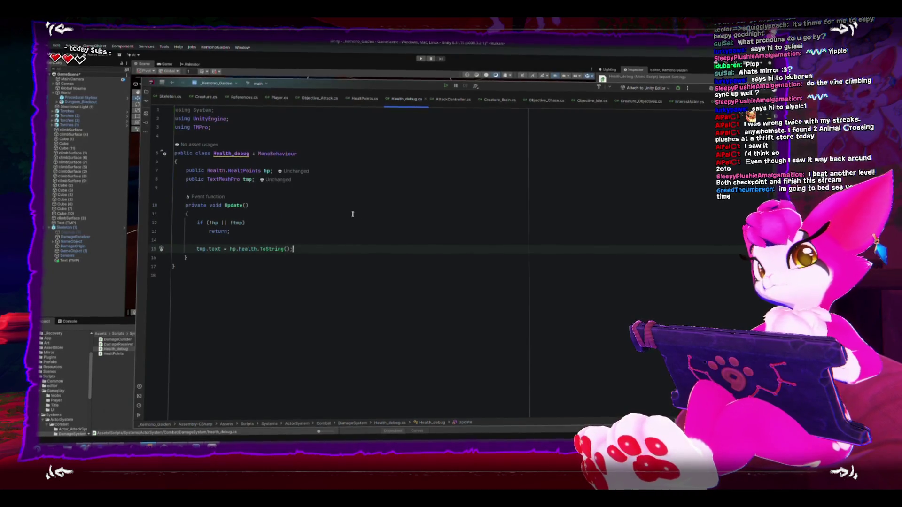
{"action": "left_click", "coordinate": [260, 62]}
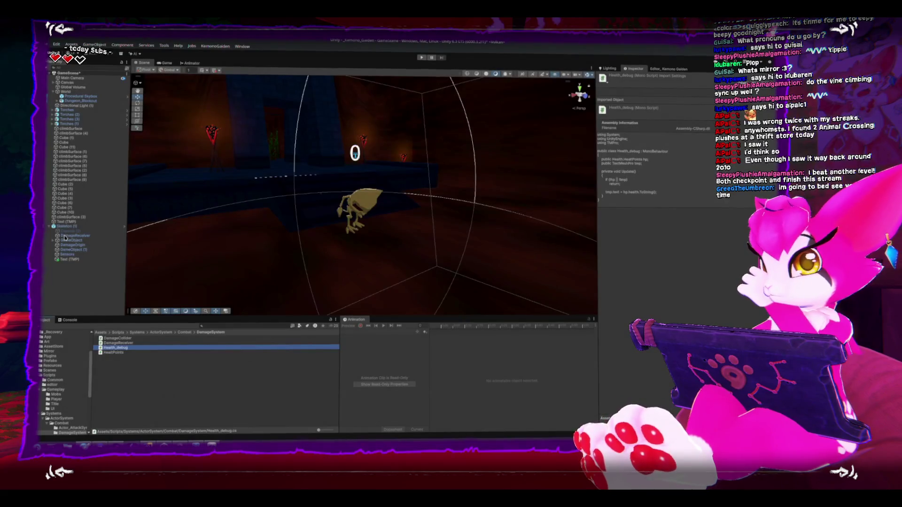
Add a Look At Camera component to the Text (TMP) object.
{"action": "left_click", "coordinate": [68, 259]}
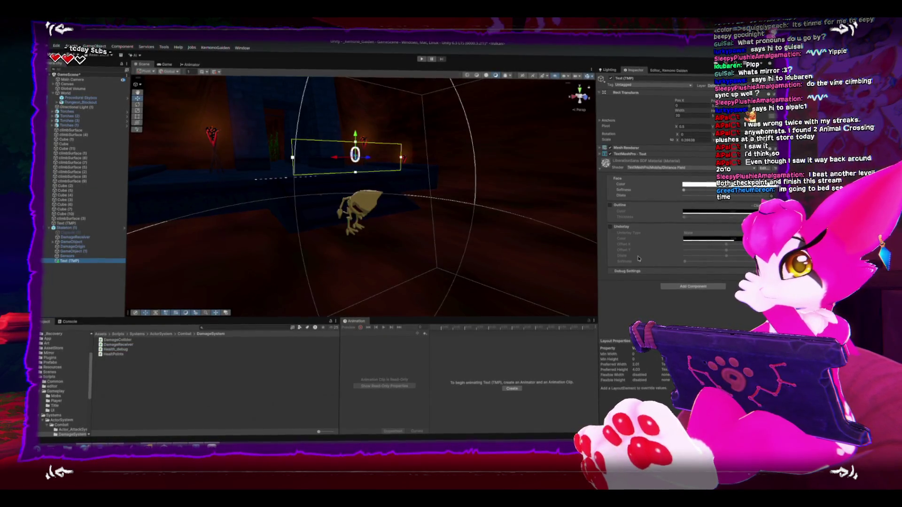
{"action": "left_click", "coordinate": [694, 285]}
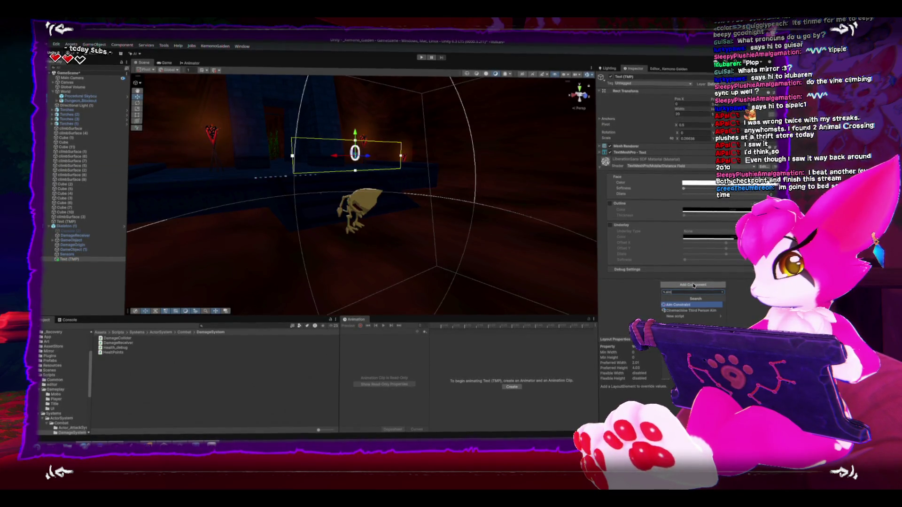
{"action": "type", "text": "look"}
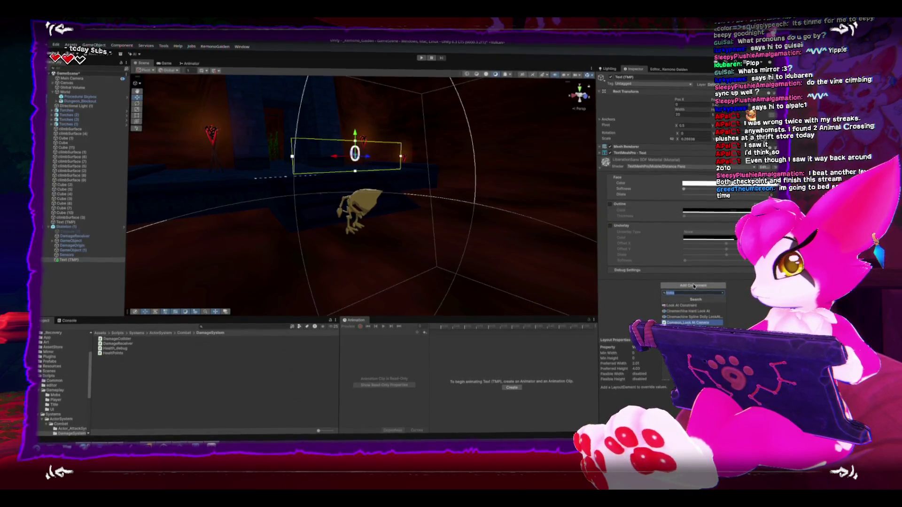
{"action": "key", "text": "Return"}
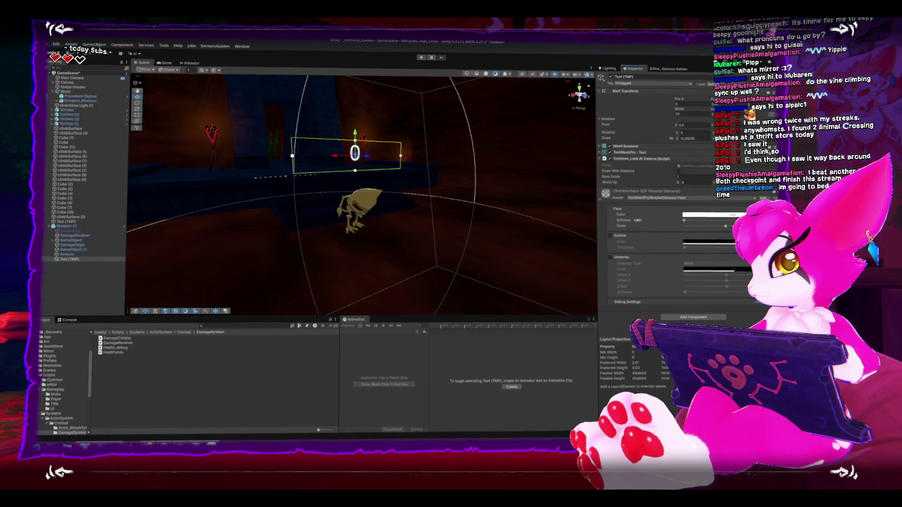
Attach Health_debug to the Text (TMP) label, assign the label to its Tmp field, then select Skeleton (1).
{"action": "left_click_drag", "start_coordinate": [300, 169], "coordinate": [359, 214]}
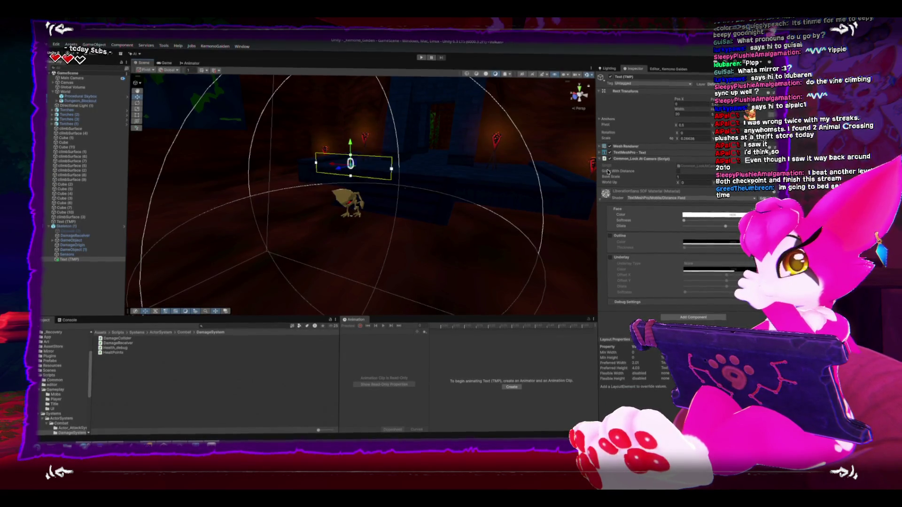
{"action": "left_click_drag", "start_coordinate": [121, 352], "coordinate": [639, 304]}
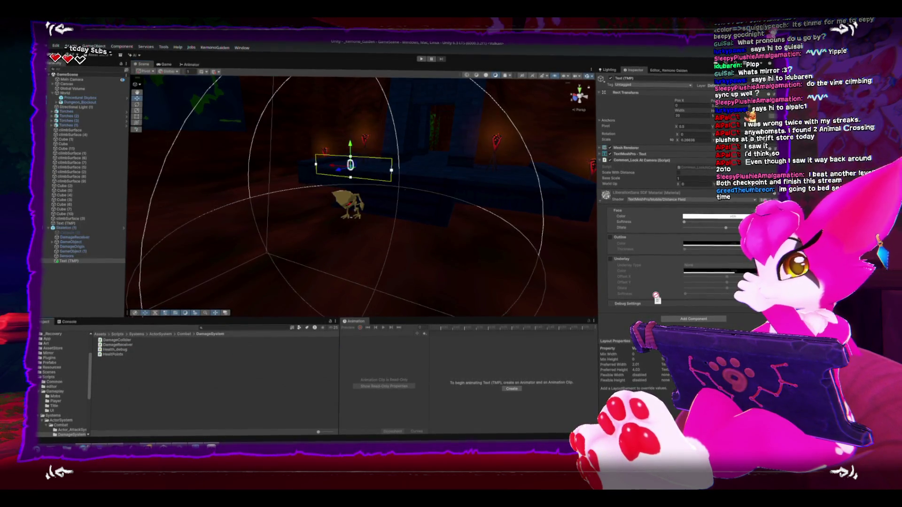
{"action": "mouse_move", "coordinate": [668, 202]}
{"action": "left_mouse_down"}
{"action": "mouse_move", "coordinate": [660, 152]}
{"action": "mouse_move", "coordinate": [634, 193]}
{"action": "mouse_move", "coordinate": [639, 183]}
{"action": "mouse_move", "coordinate": [704, 173]}
{"action": "left_mouse_up"}
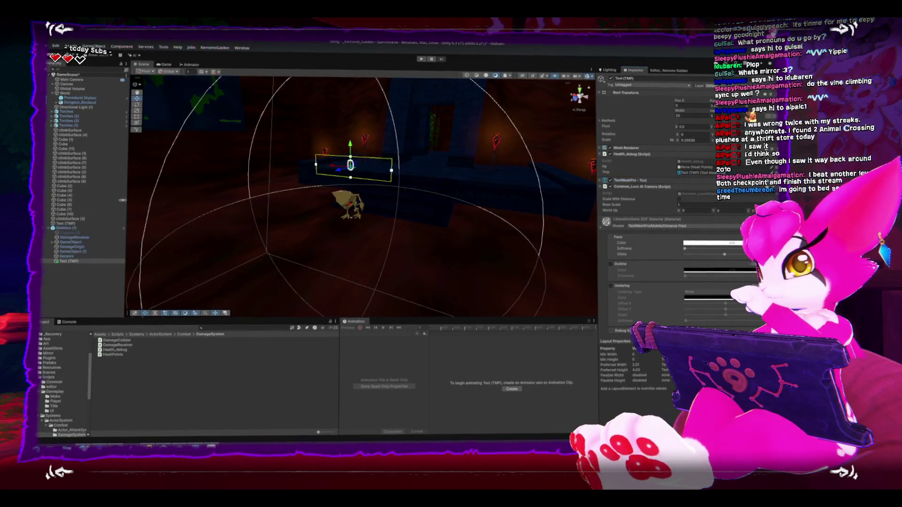
{"action": "mouse_move", "coordinate": [120, 260]}
{"action": "left_mouse_down"}
{"action": "mouse_move", "coordinate": [472, 239]}
{"action": "mouse_move", "coordinate": [646, 177]}
{"action": "mouse_move", "coordinate": [703, 170]}
{"action": "left_mouse_up"}
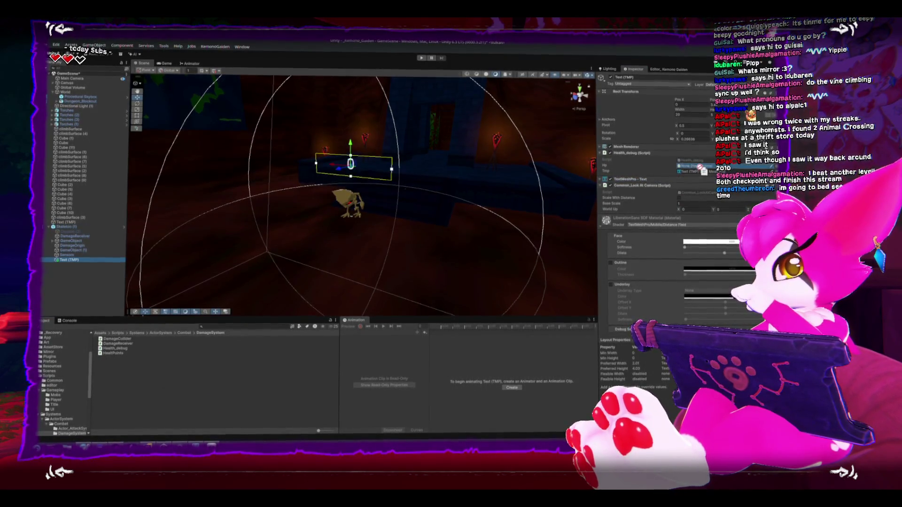
{"action": "left_click", "coordinate": [117, 227]}
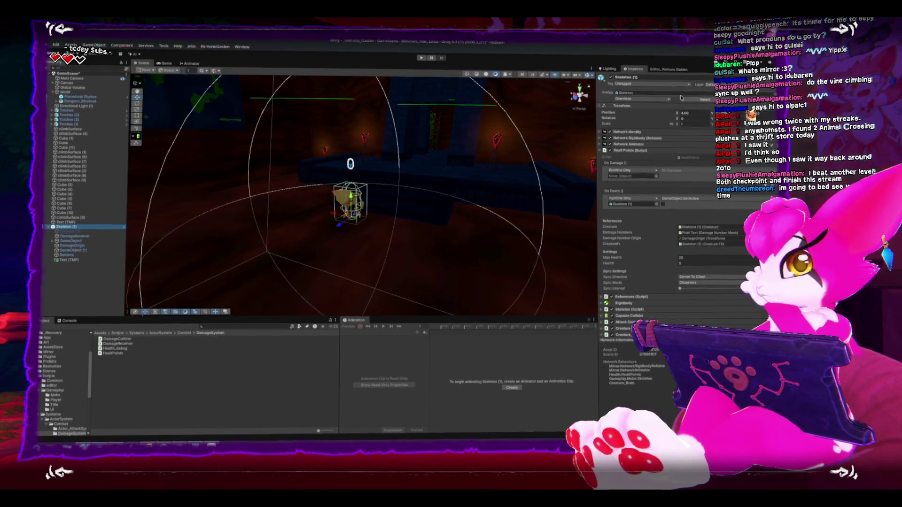
Set the Player prefab's Health Points Sync Direction to Client To Server in Prefabs/Gameplay.
{"action": "left_click", "coordinate": [666, 100]}
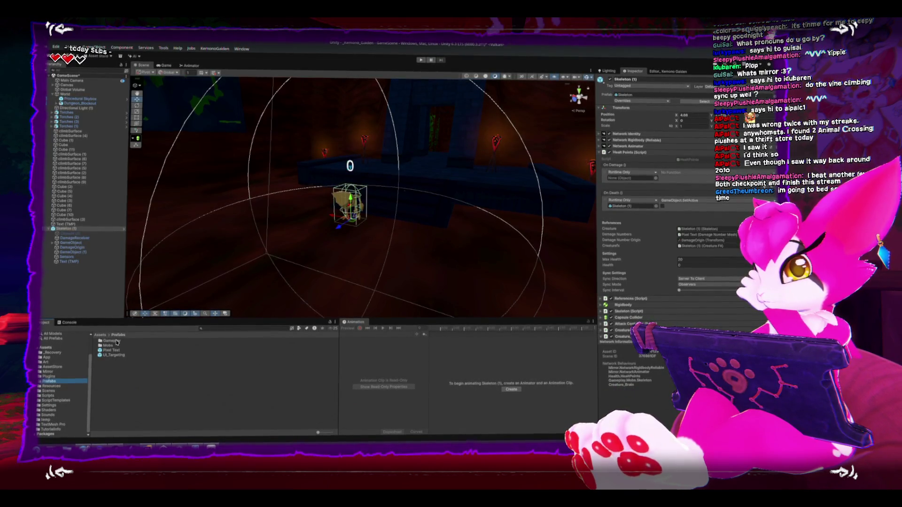
{"action": "double_click", "coordinate": [117, 341]}
{"action": "left_click", "coordinate": [108, 340]}
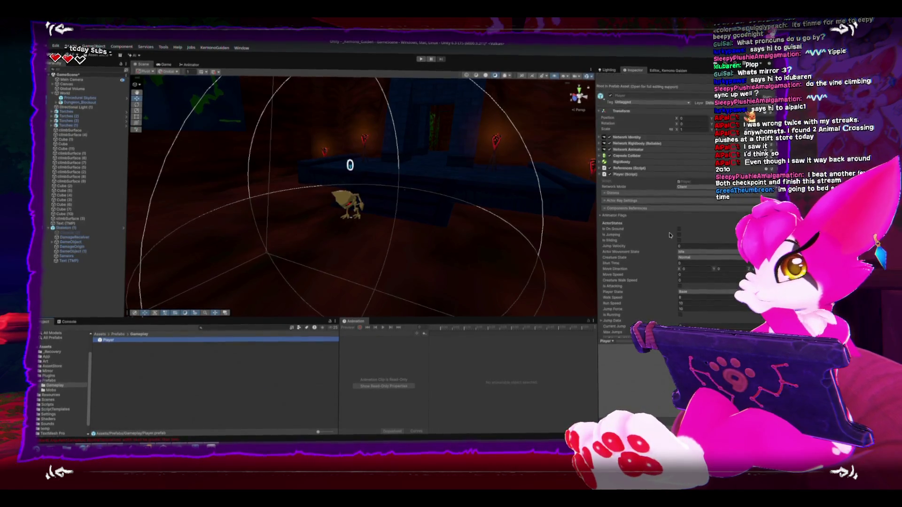
{"action": "left_click", "coordinate": [604, 192]}
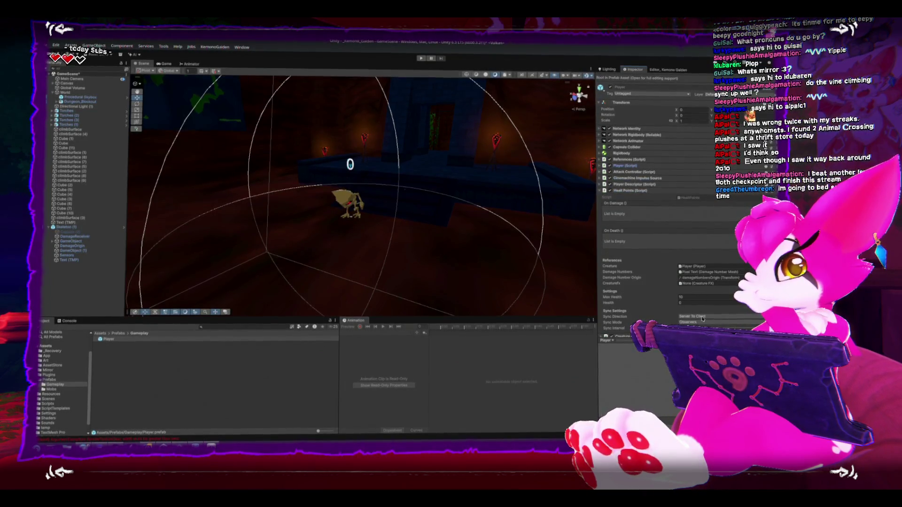
{"action": "left_click", "coordinate": [703, 330]}
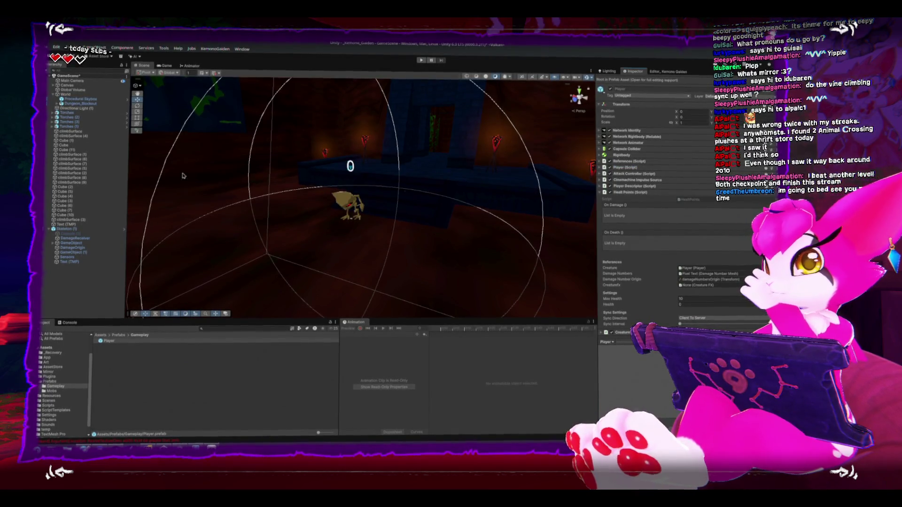
{"action": "left_click", "coordinate": [117, 227]}
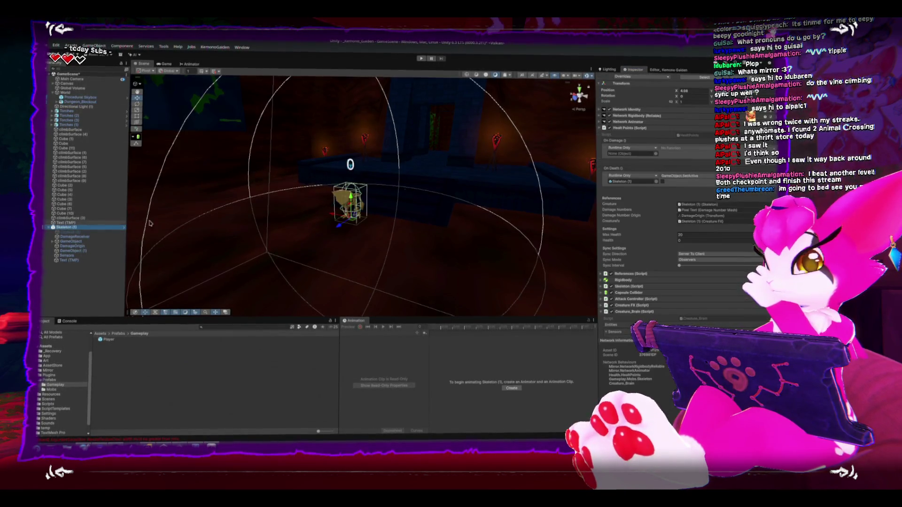
{"action": "left_click_drag", "start_coordinate": [417, 206], "coordinate": [446, 207]}
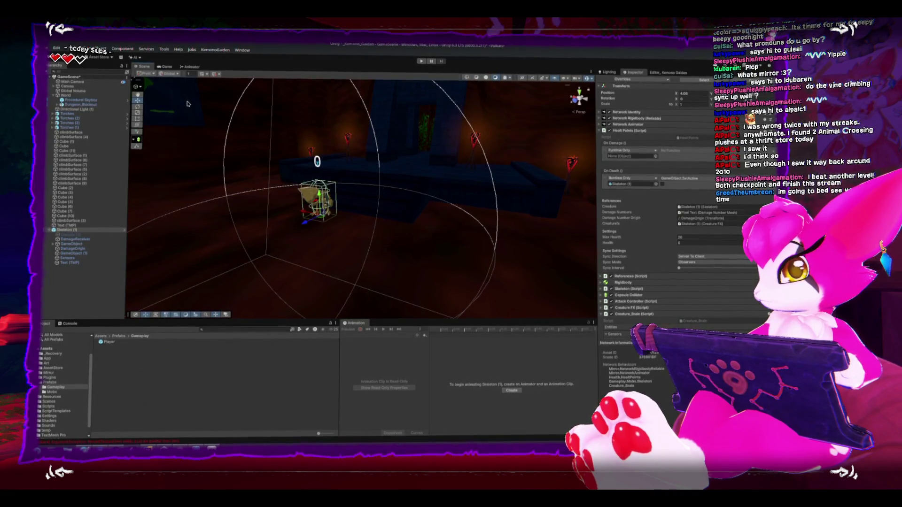
Build the Windows player from Build Profiles into the KemonoBuild folder, then close Build Profiles.
{"action": "left_click", "coordinate": [58, 125]}
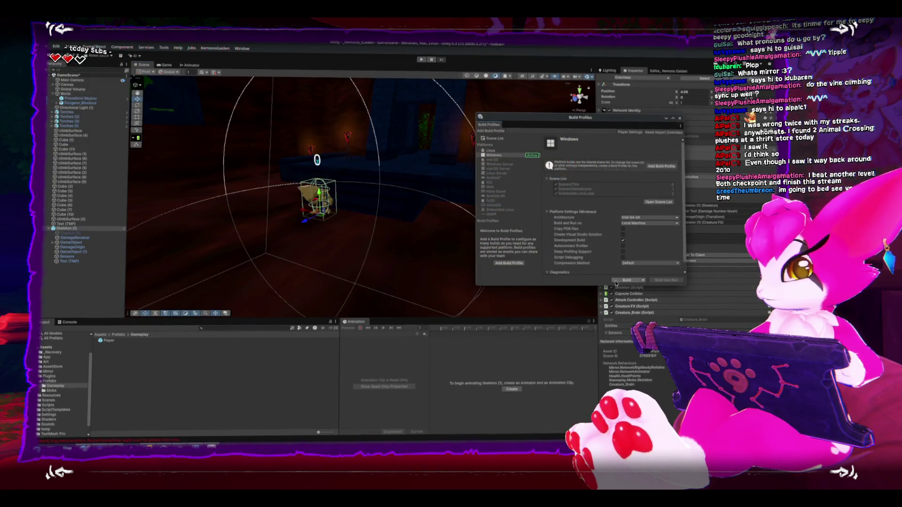
{"action": "left_click", "coordinate": [627, 281]}
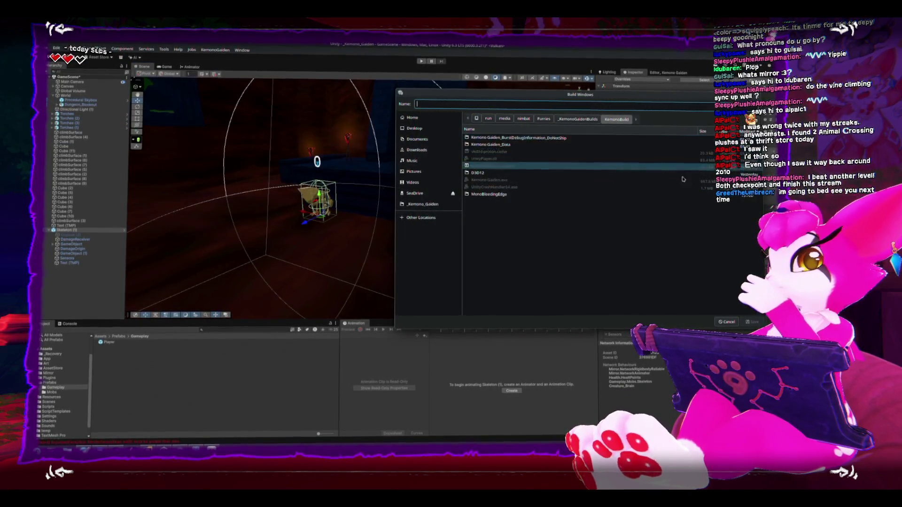
{"action": "key", "text": "alt+Up"}
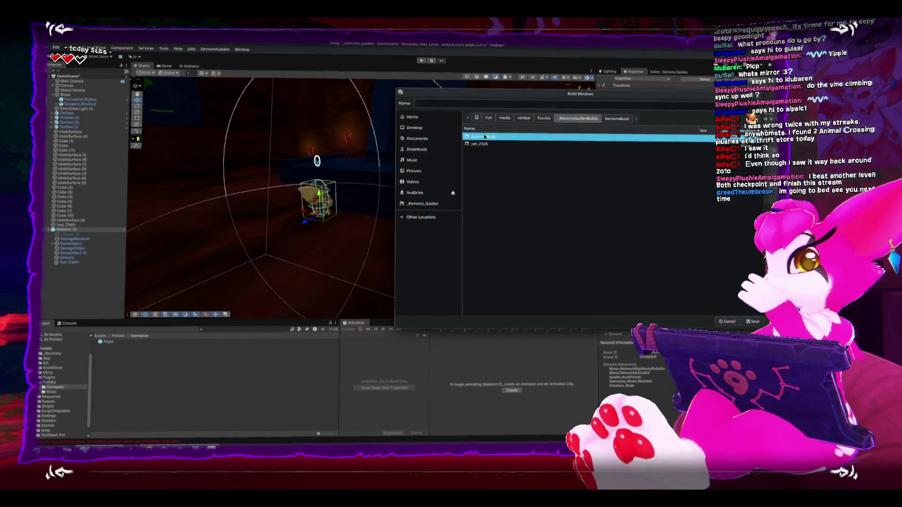
{"action": "left_click", "coordinate": [753, 321]}
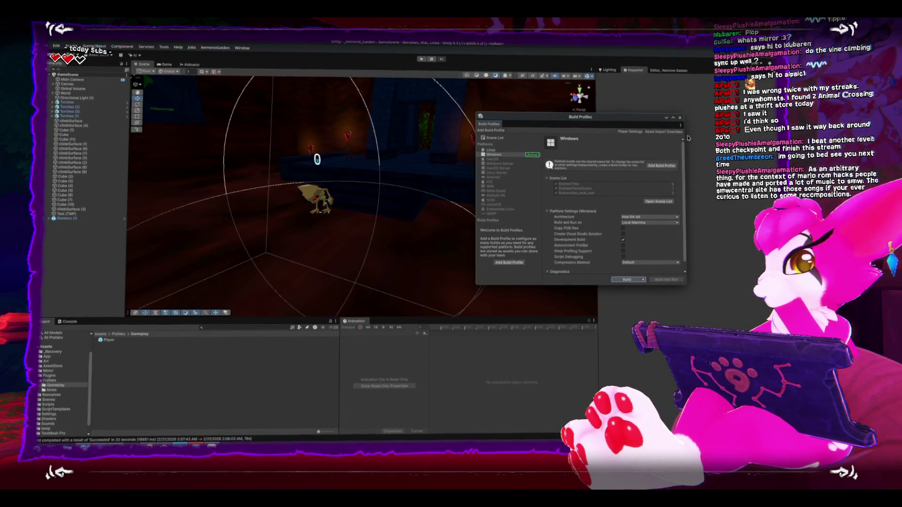
{"action": "left_click", "coordinate": [680, 119]}
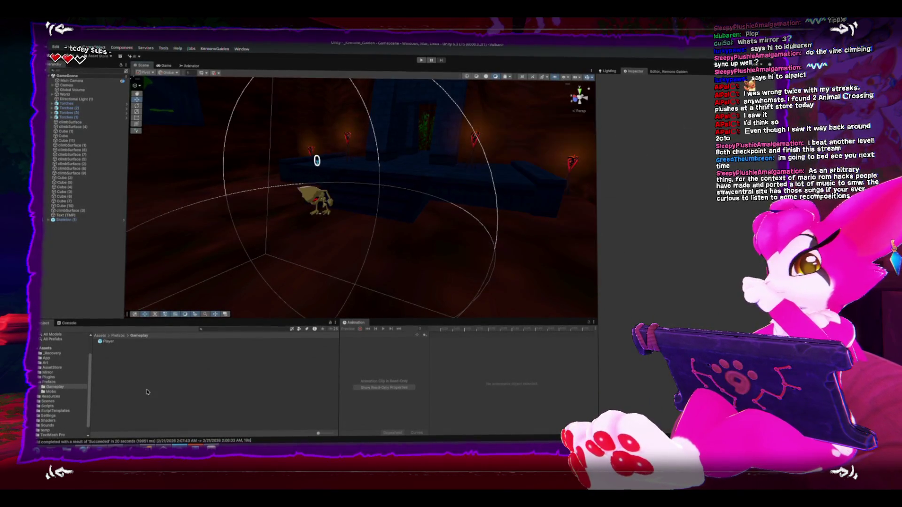
Stop the old game copy in Steam and start Play mode in Unity as host.
{"action": "left_click", "coordinate": [401, 213]}
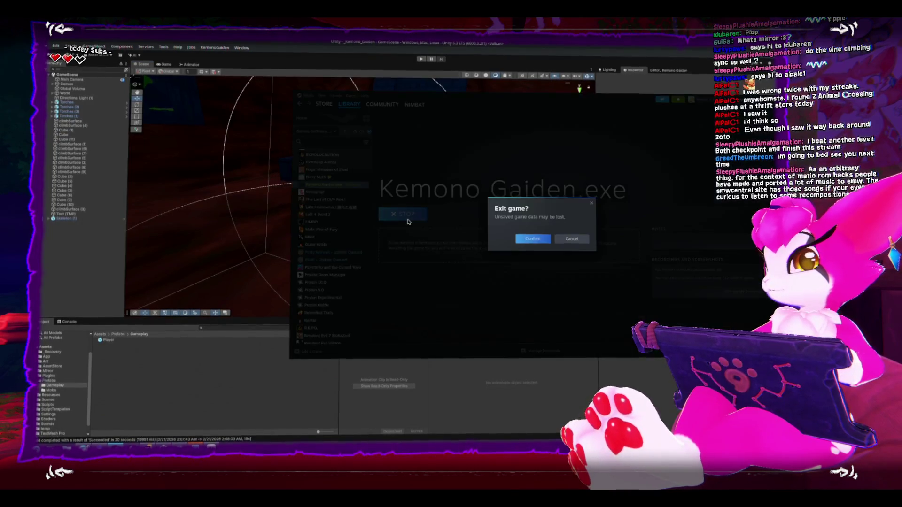
{"action": "left_click", "coordinate": [522, 240]}
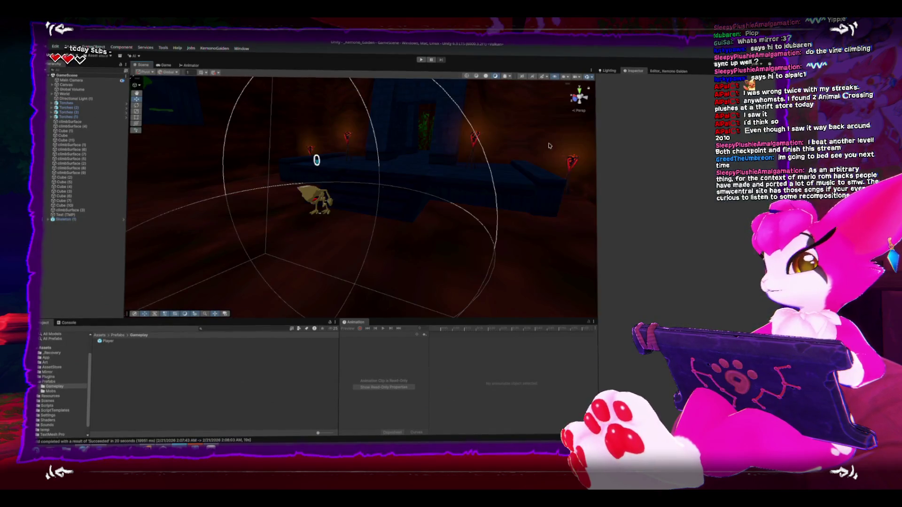
{"action": "key", "text": "alt+Tab"}
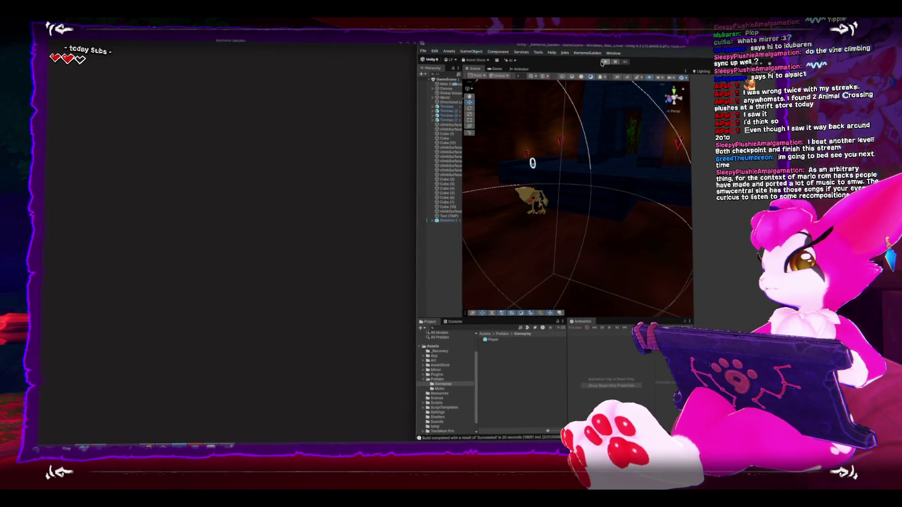
{"action": "left_click", "coordinate": [604, 62]}
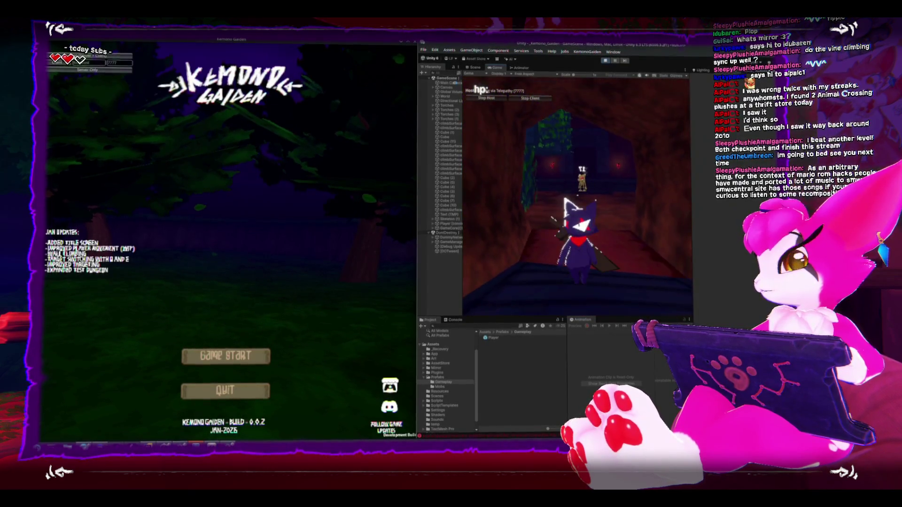
Connect the built game as a client to the editor's host, reconnecting once.
{"action": "key", "text": "Escape"}
{"action": "key", "text": "Escape"}
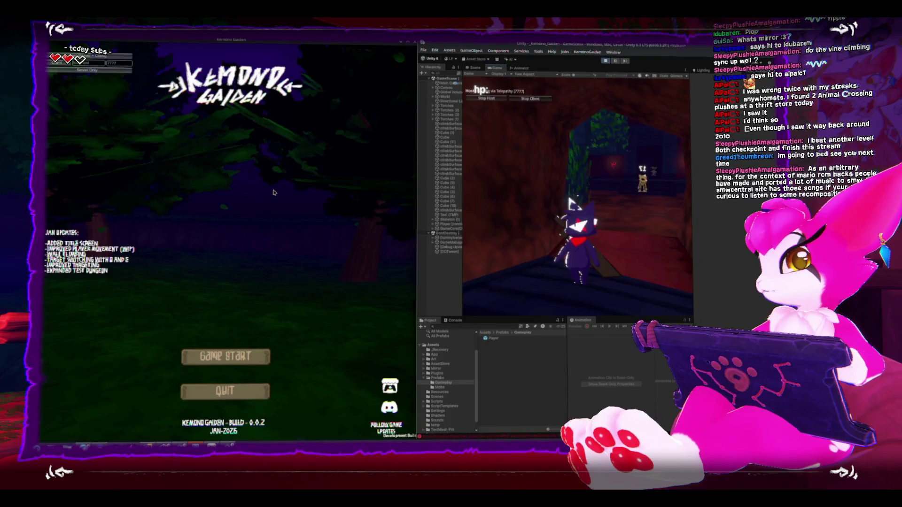
{"action": "left_click", "coordinate": [58, 64]}
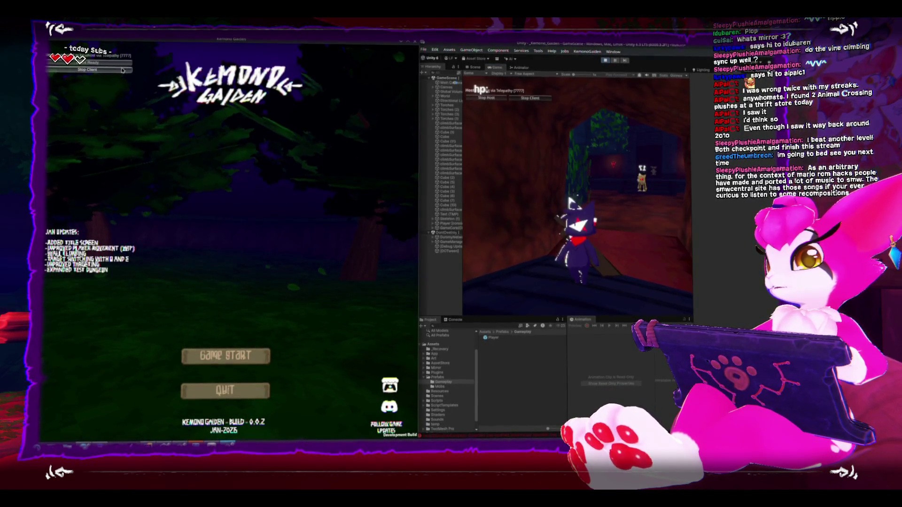
{"action": "left_click", "coordinate": [121, 70]}
{"action": "left_click", "coordinate": [54, 64]}
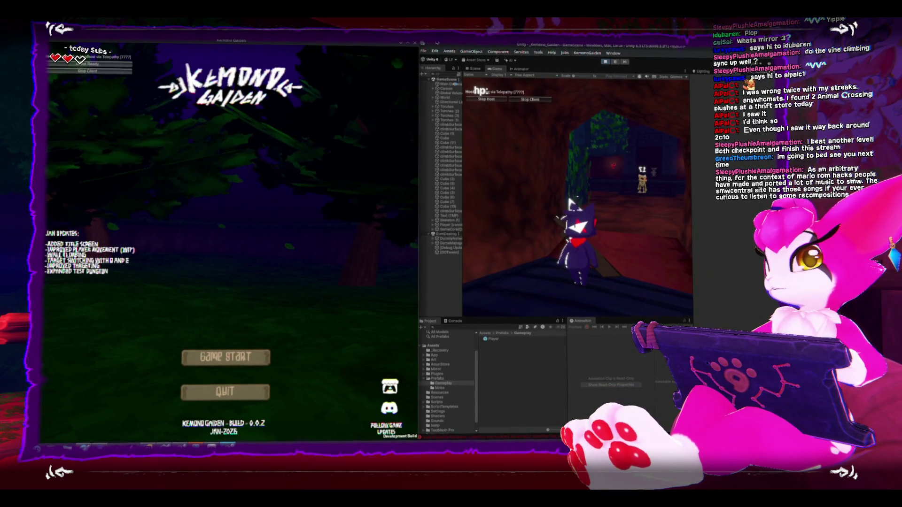
{"action": "key", "text": "alt+Tab"}
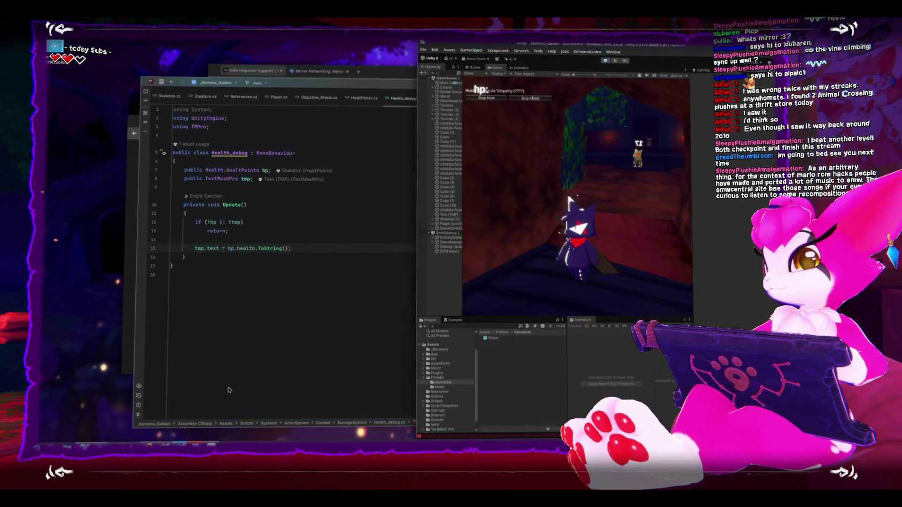
Stop and relaunch Kemono Gaiden.exe from Steam, then connect it as a client to the editor host.
{"action": "key", "text": "alt+Tab"}
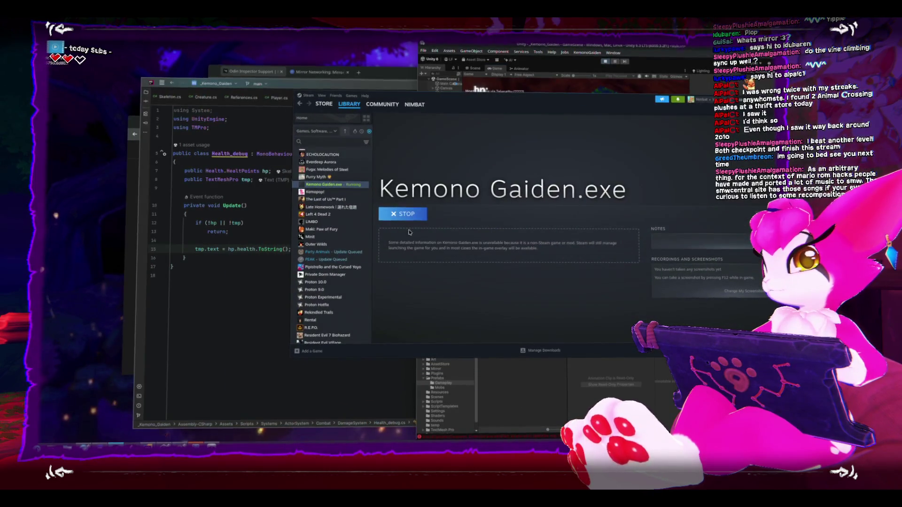
{"action": "left_click", "coordinate": [402, 214]}
{"action": "left_click", "coordinate": [532, 238]}
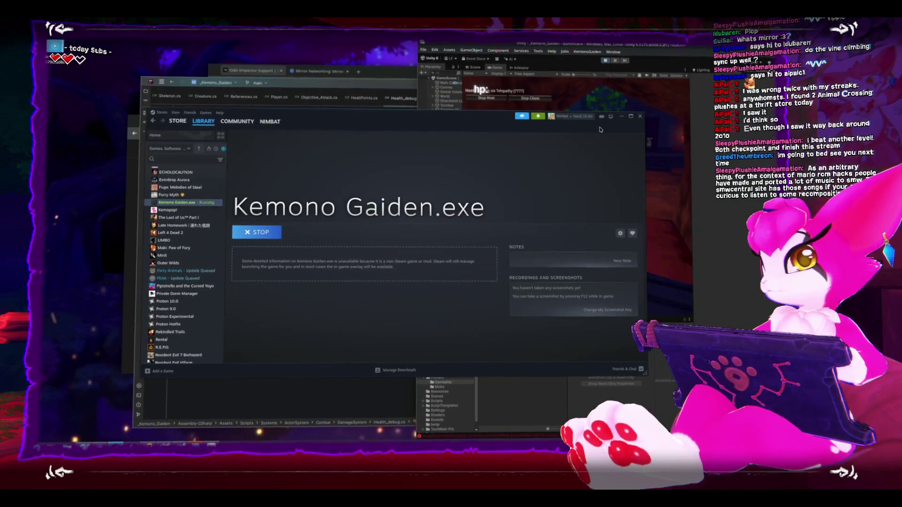
{"action": "left_click", "coordinate": [710, 93]}
{"action": "key", "text": "w"}
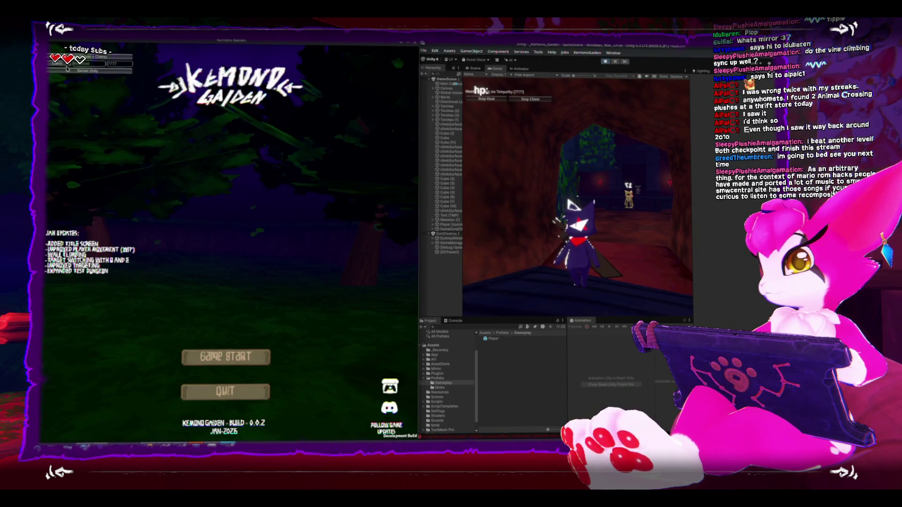
{"action": "left_click", "coordinate": [62, 64]}
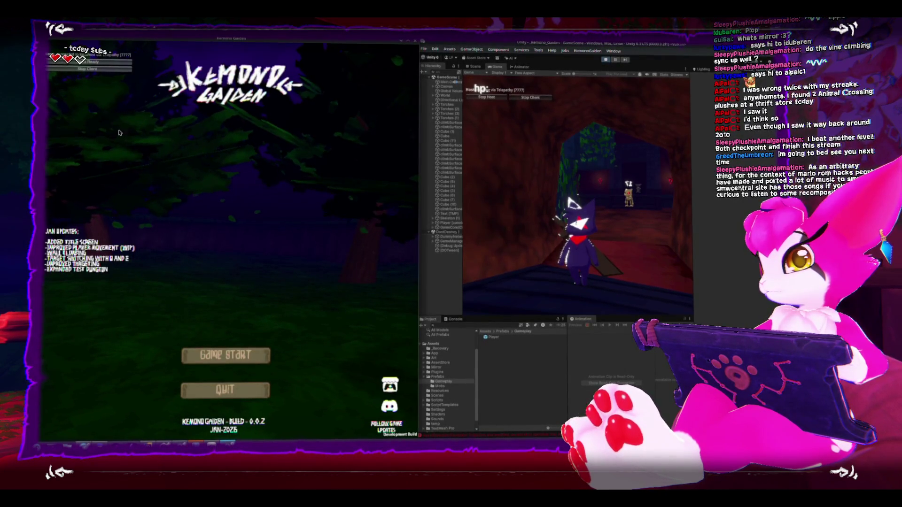
Disconnect from the host, close the menu, and start the game to enter the dungeon.
{"action": "left_click", "coordinate": [116, 72]}
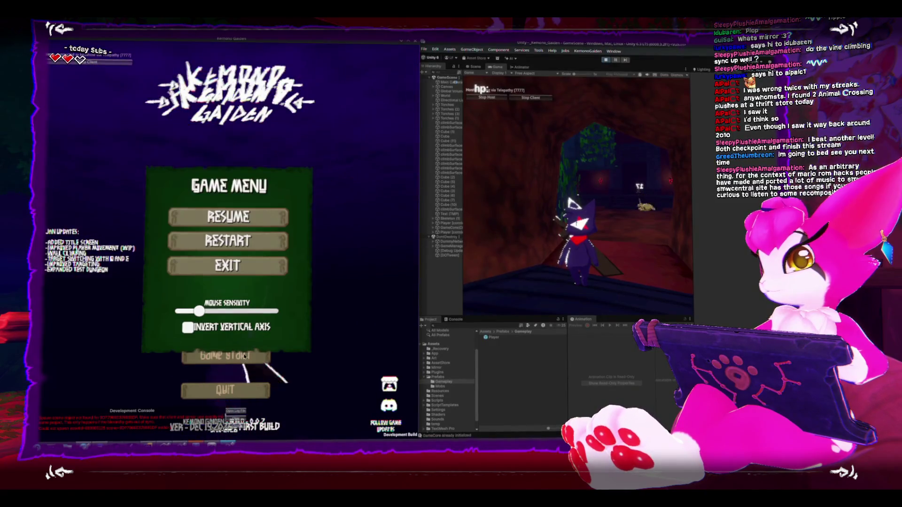
{"action": "left_click", "coordinate": [236, 269]}
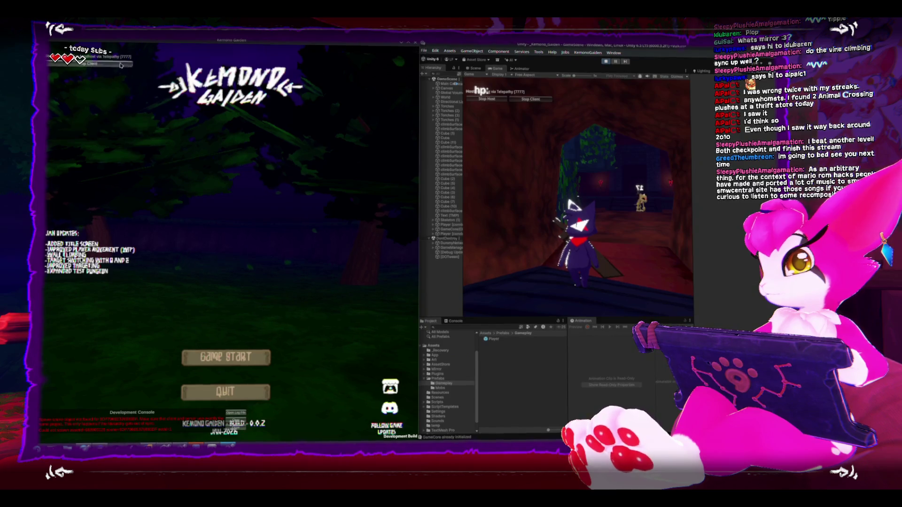
{"action": "left_click", "coordinate": [70, 62]}
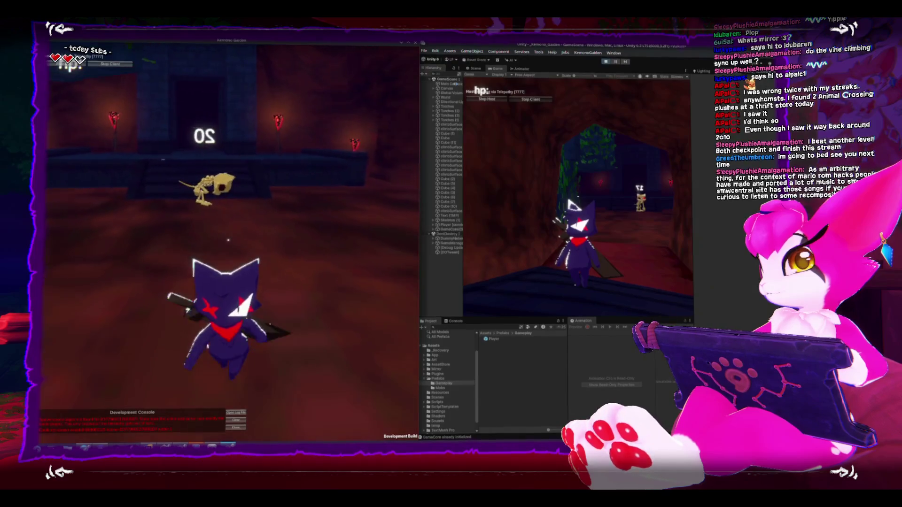
Exit the session to the title screen and close the Kemono Gaiden build window.
{"action": "key", "text": "Escape"}
{"action": "left_click", "coordinate": [106, 65]}
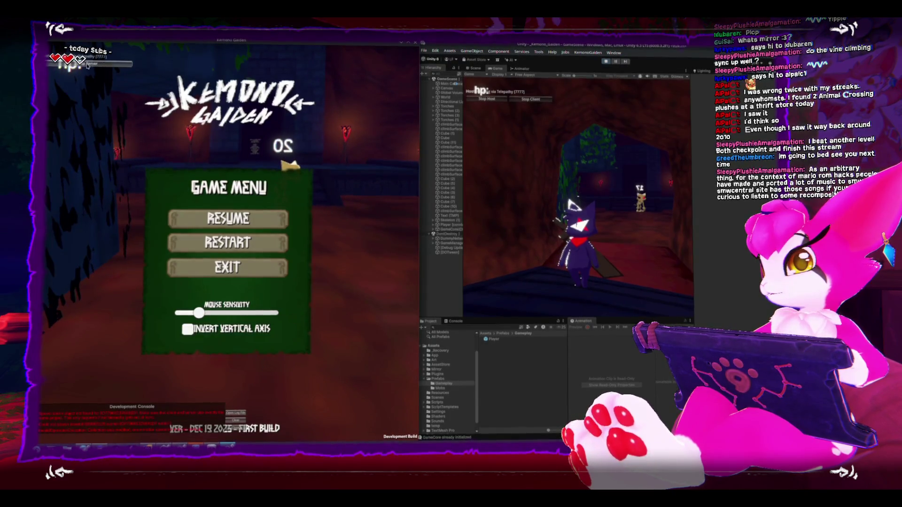
{"action": "left_click", "coordinate": [413, 41]}
Leave play mode in the Unity Editor.
{"action": "left_click", "coordinate": [267, 326]}
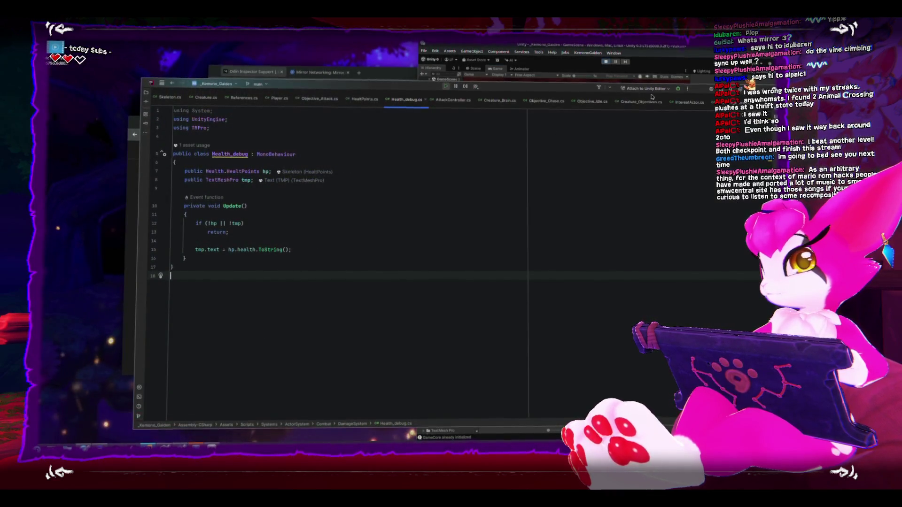
{"action": "key", "text": "alt+Tab"}
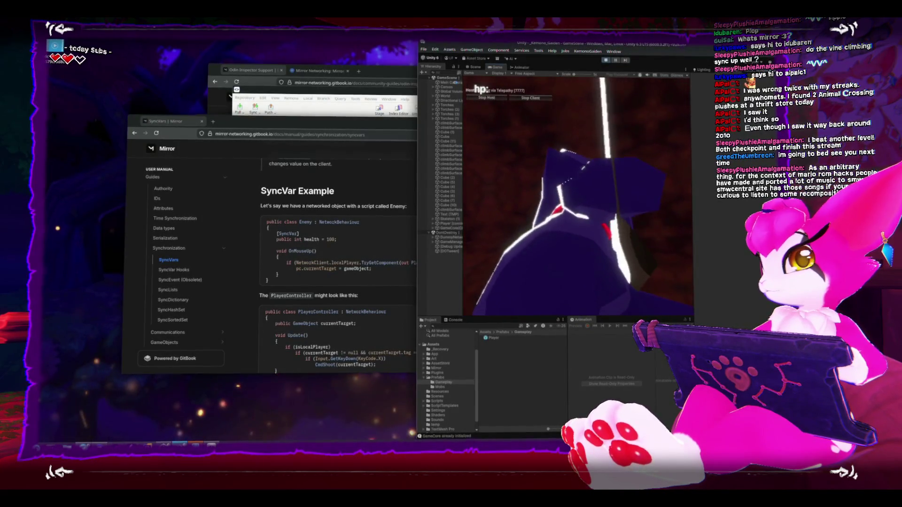
{"action": "key", "text": "Escape"}
{"action": "key", "text": "ctrl+p"}
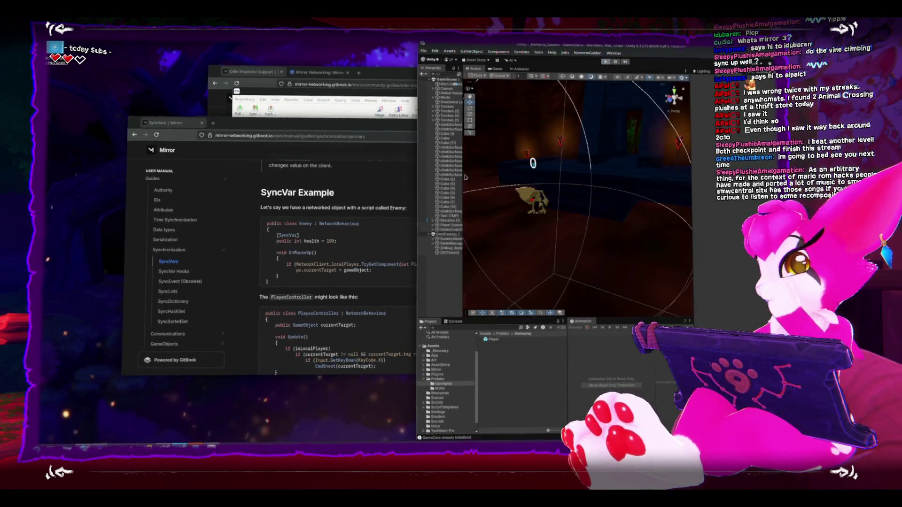
In Steam, stop Kemono Gaiden.exe, confirm Exit game, and relaunch it with the new build.
{"action": "key", "text": "alt+Tab"}
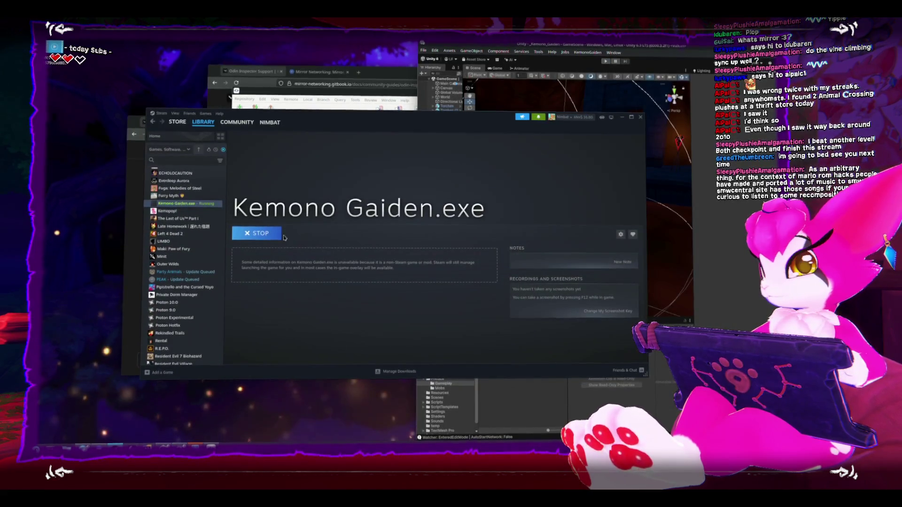
{"action": "left_click", "coordinate": [269, 233]}
{"action": "left_click", "coordinate": [411, 259]}
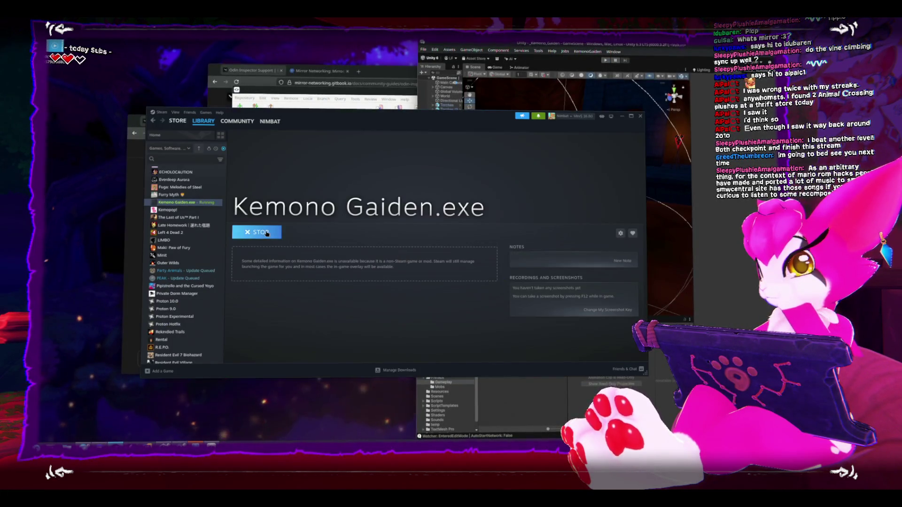
{"action": "left_click", "coordinate": [639, 117]}
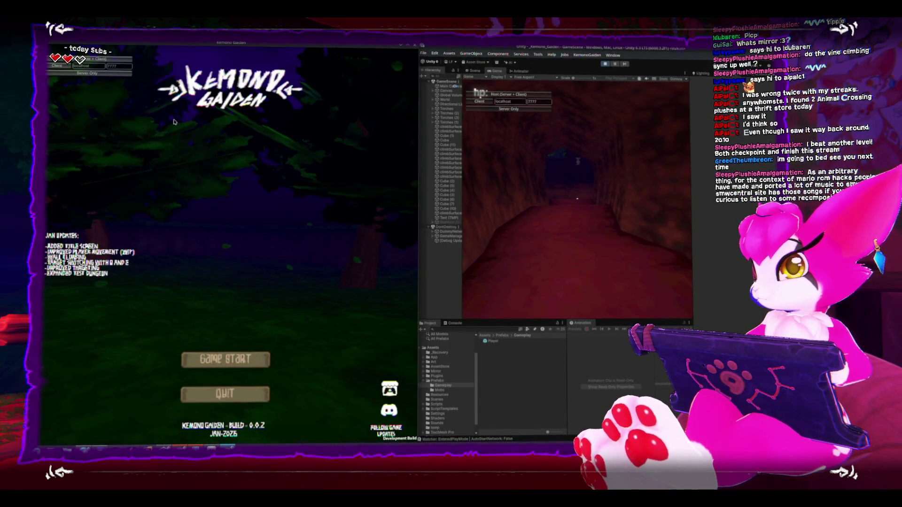
Host a session as Server + Client, attack the skeleton down to 20, then pause.
{"action": "left_click", "coordinate": [88, 57]}
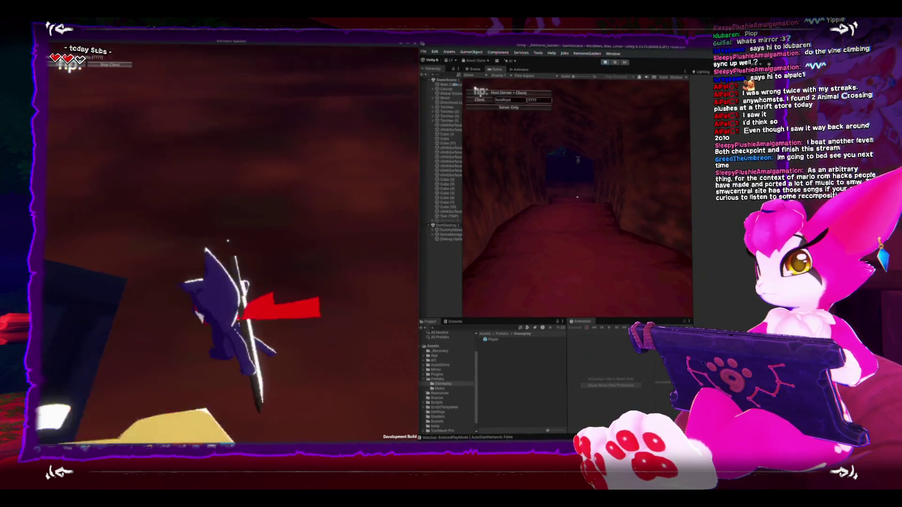
{"action": "key", "text": "w"}
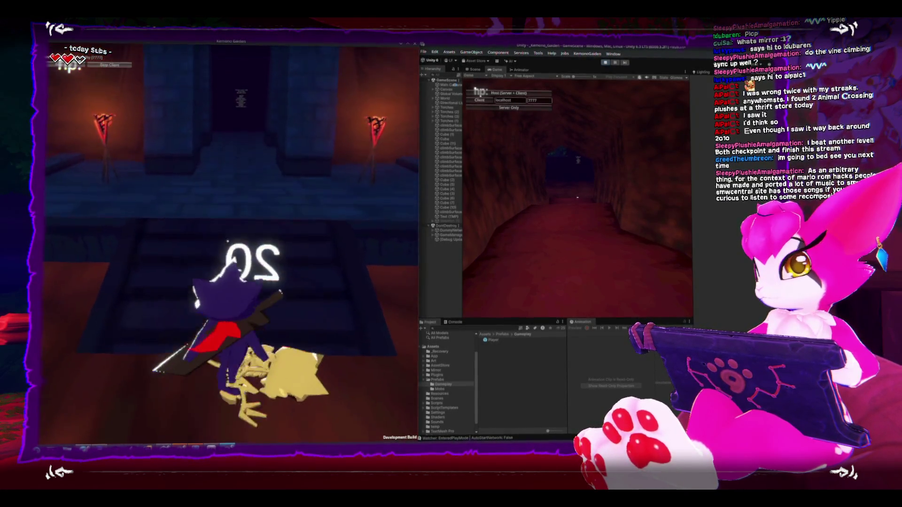
{"action": "key", "text": "s"}
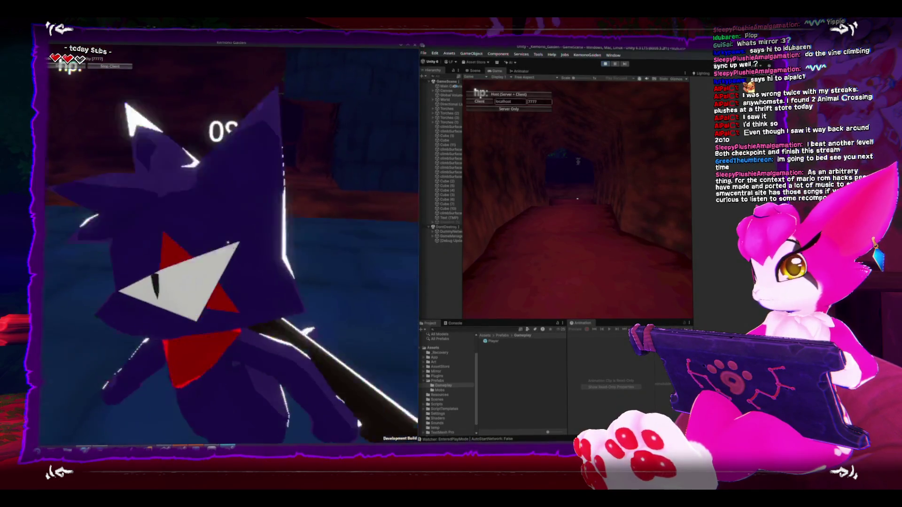
{"action": "key", "text": "Escape"}
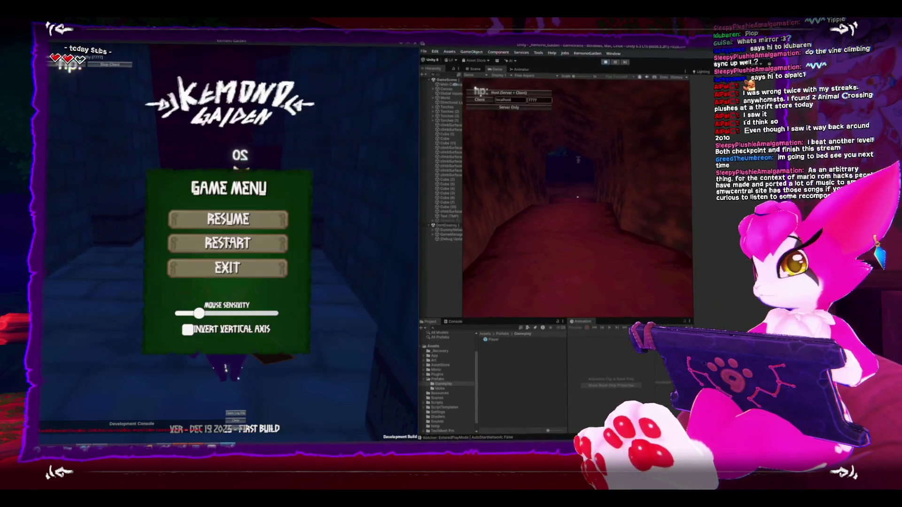
Join the host as a Client from Unity's Game view and move the client's character.
{"action": "left_click", "coordinate": [479, 103]}
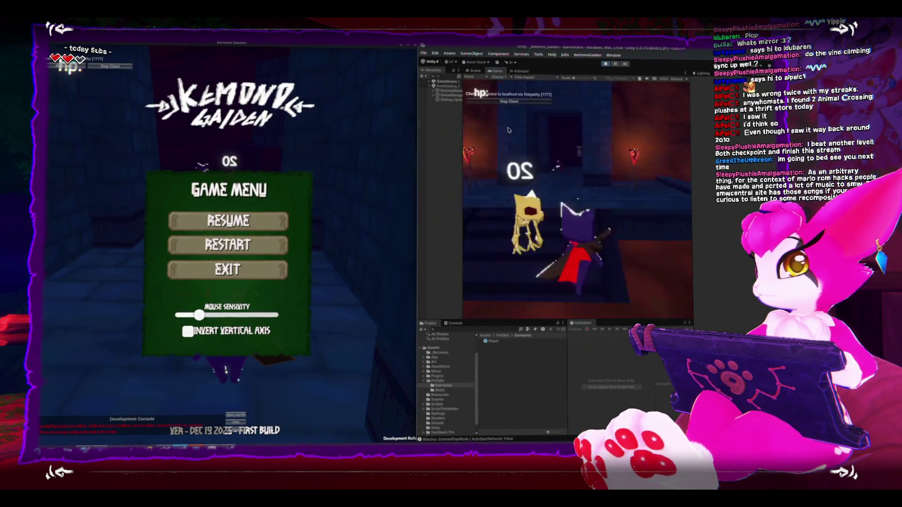
{"action": "key", "text": "space"}
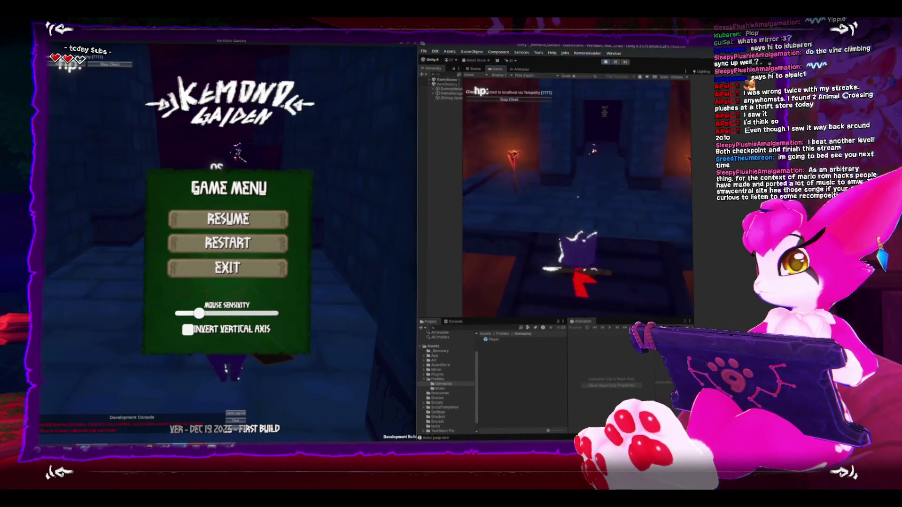
{"action": "key", "text": "s"}
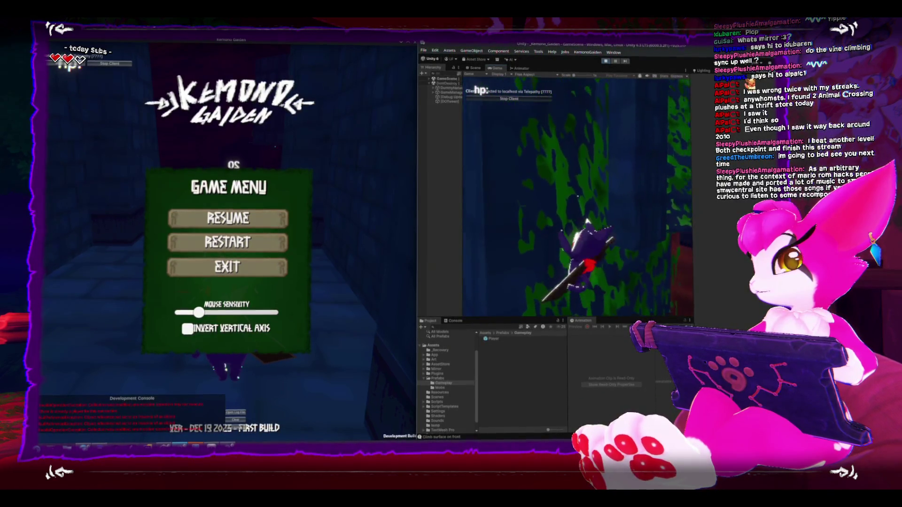
{"action": "key", "text": "Escape"}
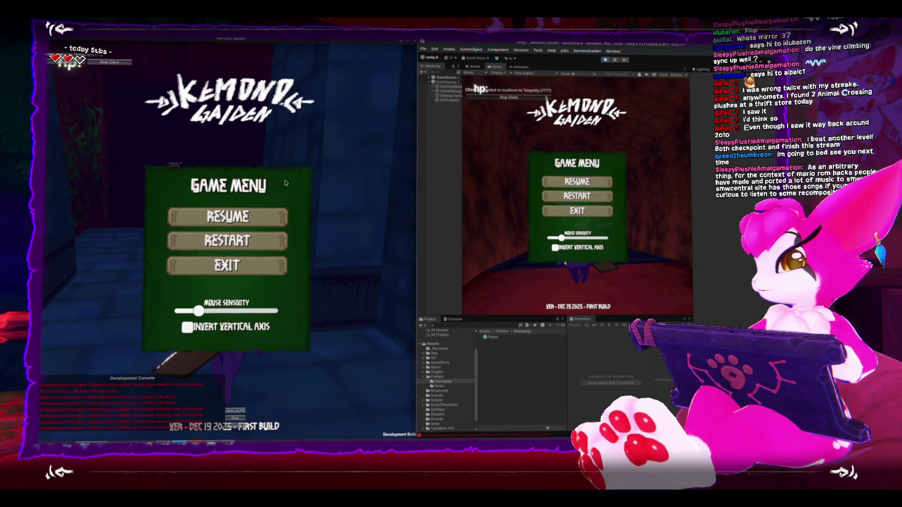
Resume play in the editor's Game view, keep hitting the skeleton, then pause and end the test.
{"action": "left_click", "coordinate": [577, 184]}
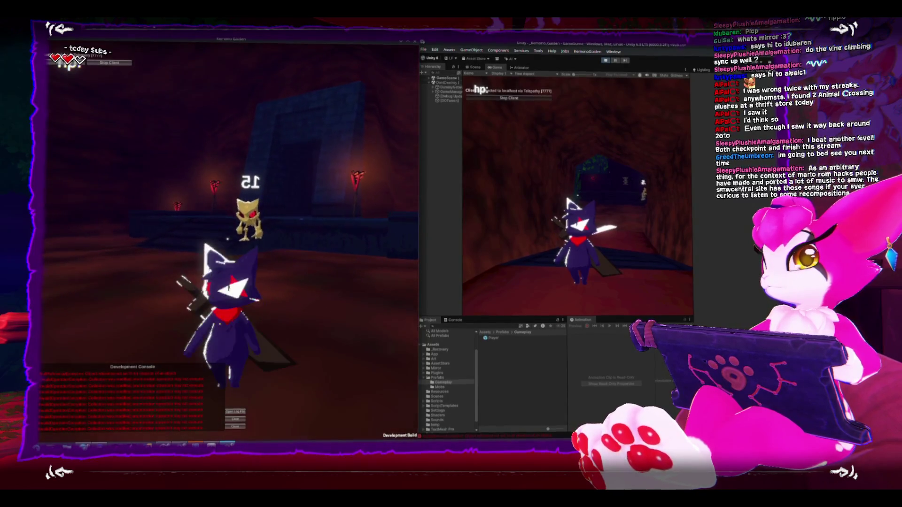
{"action": "key", "text": "Escape"}
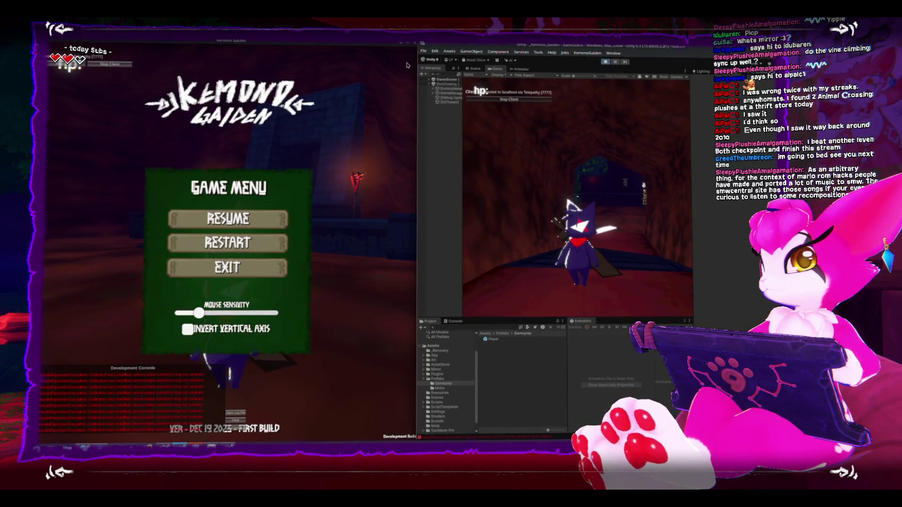
{"action": "left_click", "coordinate": [413, 41]}
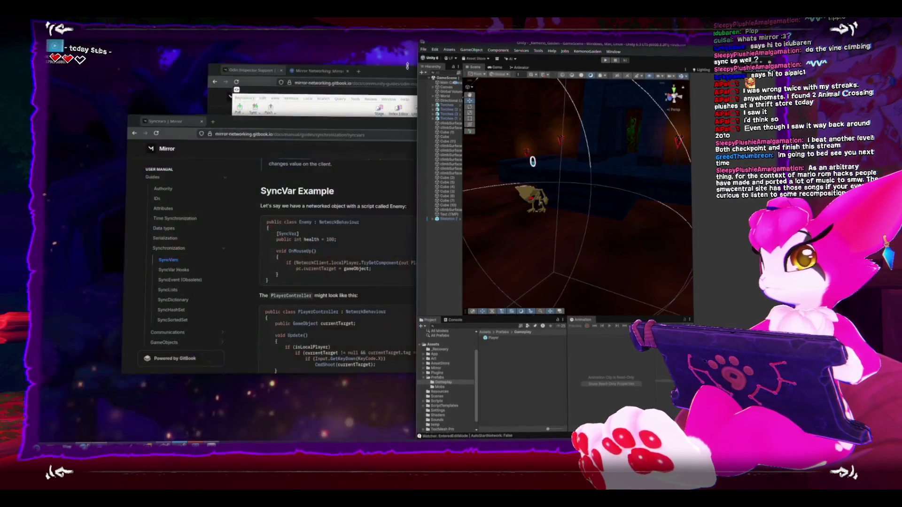
Maximize Unity, enlarge the Scene view, and pan across the dungeon.
{"action": "double_click", "coordinate": [537, 46]}
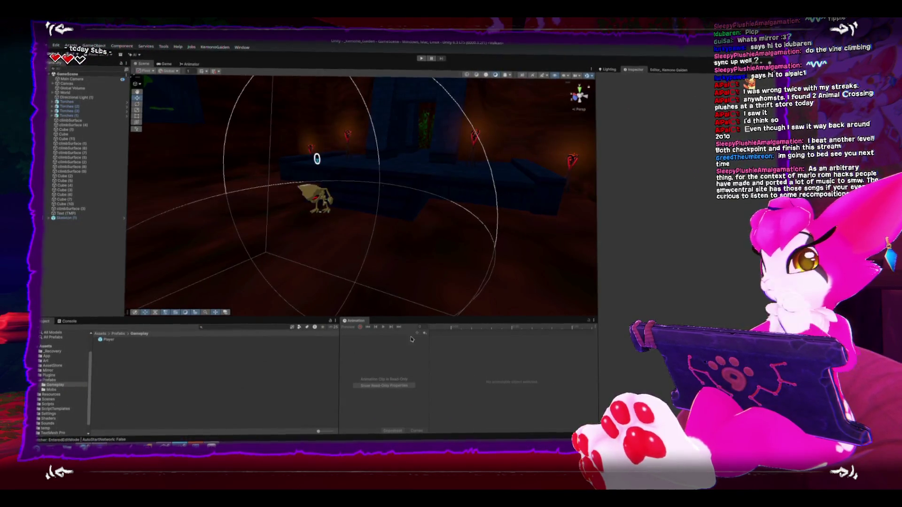
{"action": "left_click_drag", "start_coordinate": [426, 318], "coordinate": [426, 337]}
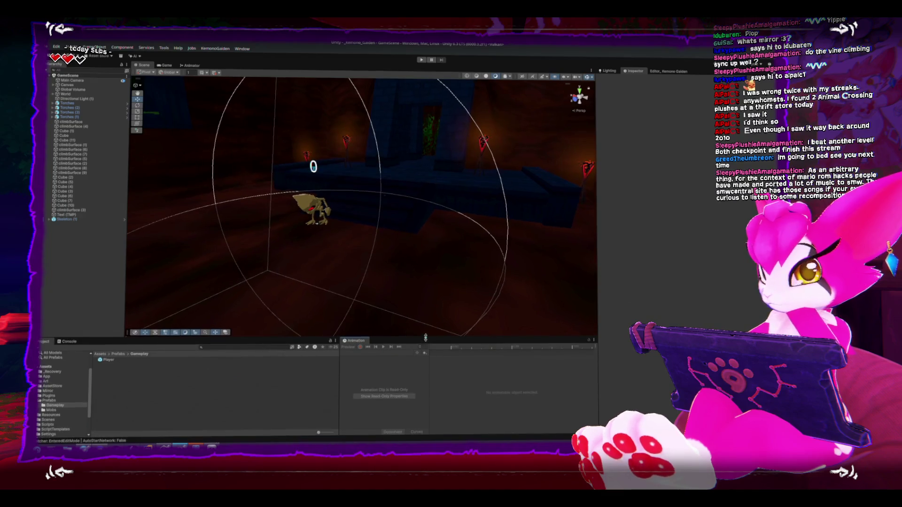
{"action": "left_click_drag", "start_coordinate": [271, 301], "coordinate": [282, 276]}
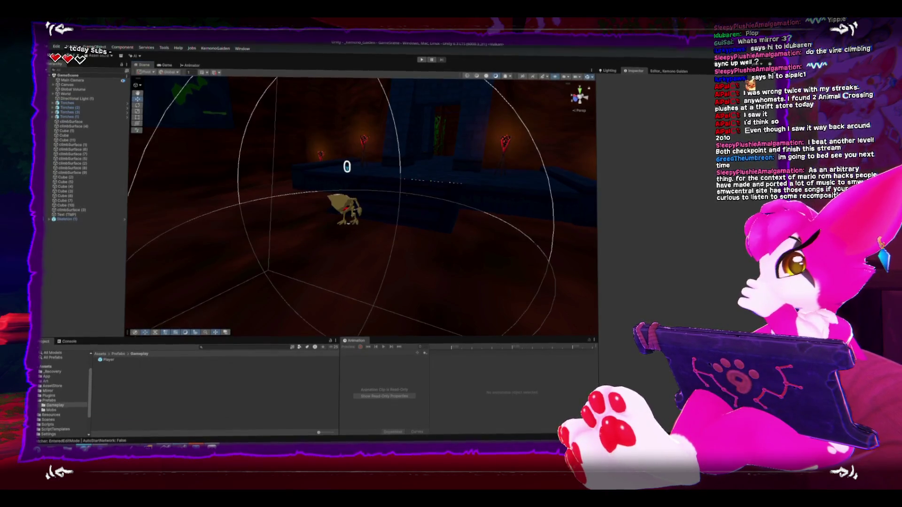
Switch to the Mirror docs and open the User Manual's General page.
{"action": "key", "text": "alt+Tab"}
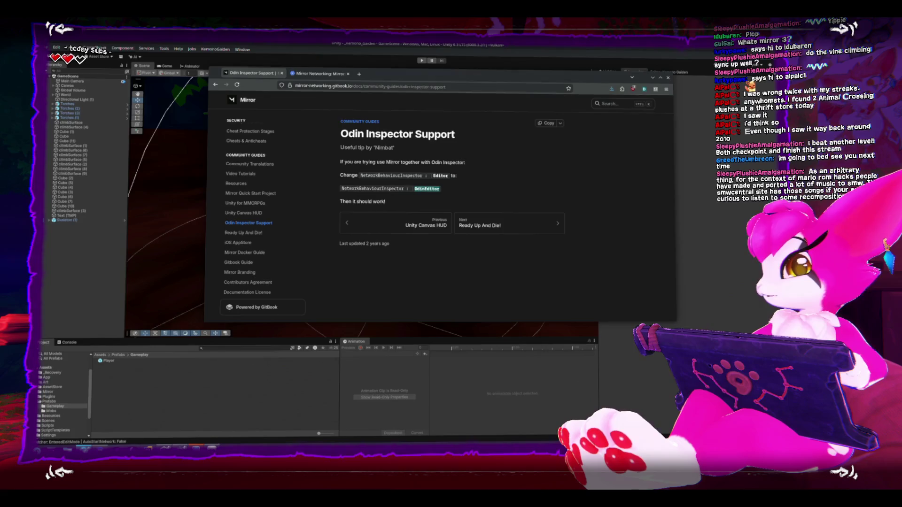
{"action": "scroll", "coordinate": [242, 212], "scroll_direction": "up", "scroll_amount": 5}
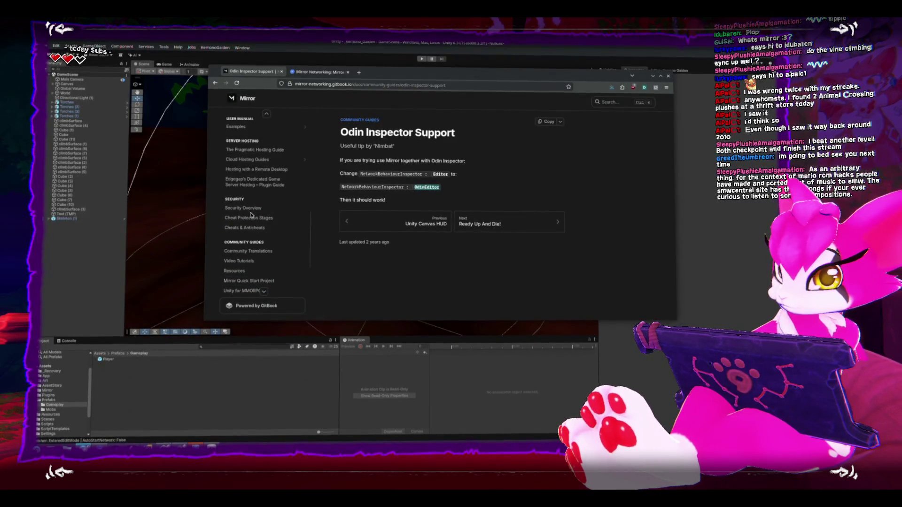
{"action": "scroll", "coordinate": [251, 216], "scroll_direction": "up", "scroll_amount": 10}
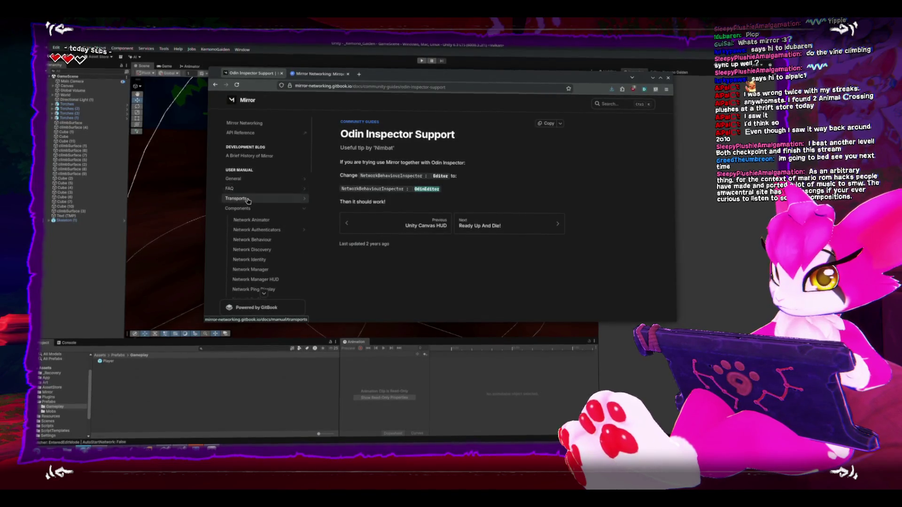
{"action": "left_click", "coordinate": [250, 178]}
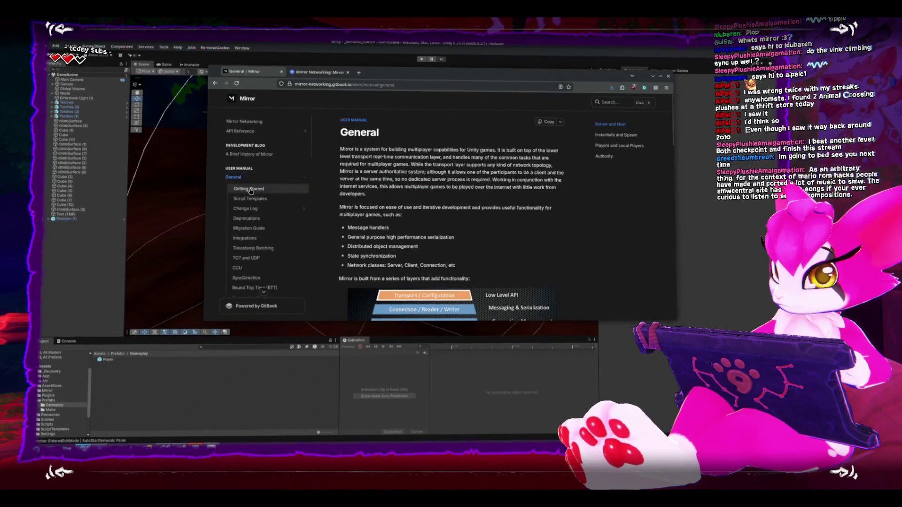
Find and open the Guides page with the Networking Concepts Overview.
{"action": "scroll", "coordinate": [256, 205], "scroll_direction": "down", "scroll_amount": 2}
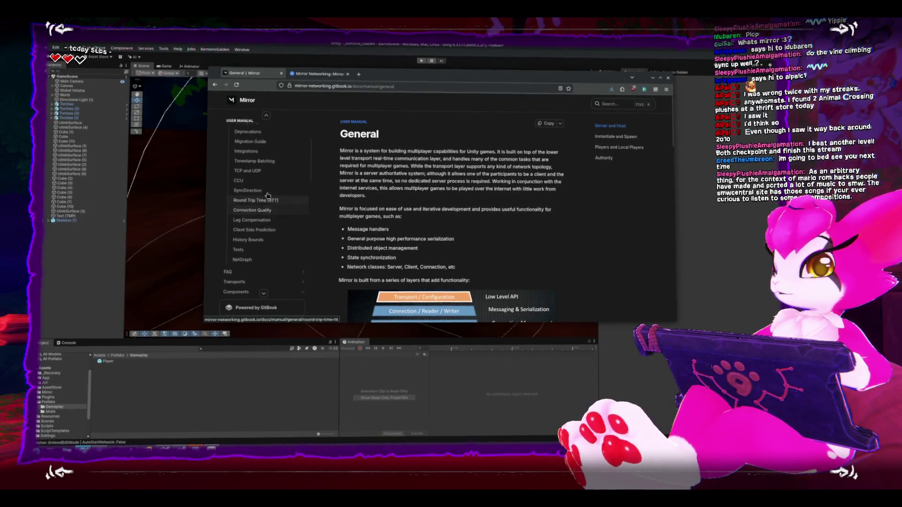
{"action": "scroll", "coordinate": [261, 189], "scroll_direction": "up", "scroll_amount": 3}
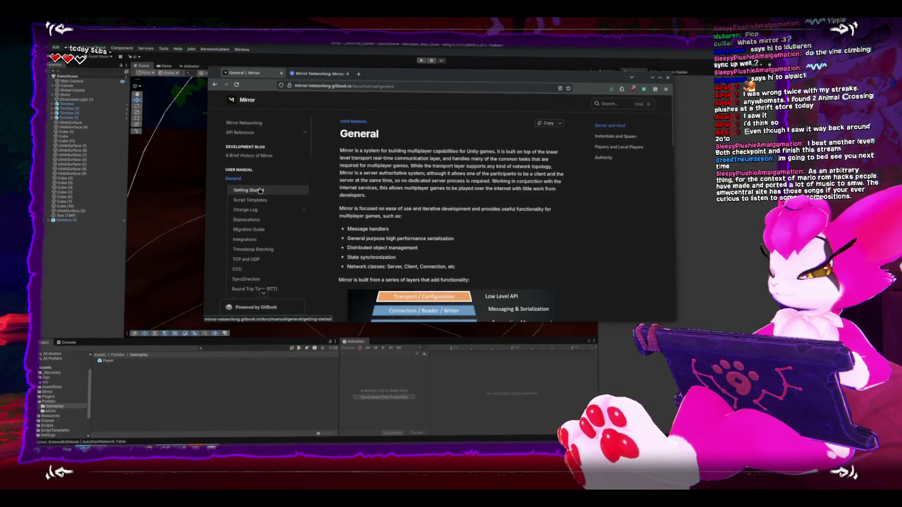
{"action": "scroll", "coordinate": [259, 191], "scroll_direction": "down", "scroll_amount": 4}
{"action": "scroll", "coordinate": [298, 199], "scroll_direction": "down", "scroll_amount": 3}
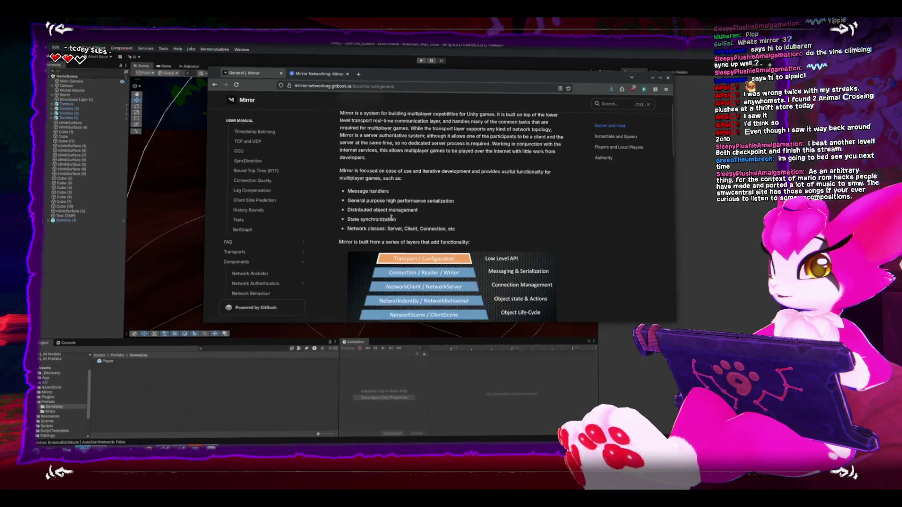
{"action": "scroll", "coordinate": [296, 195], "scroll_direction": "up", "scroll_amount": 2}
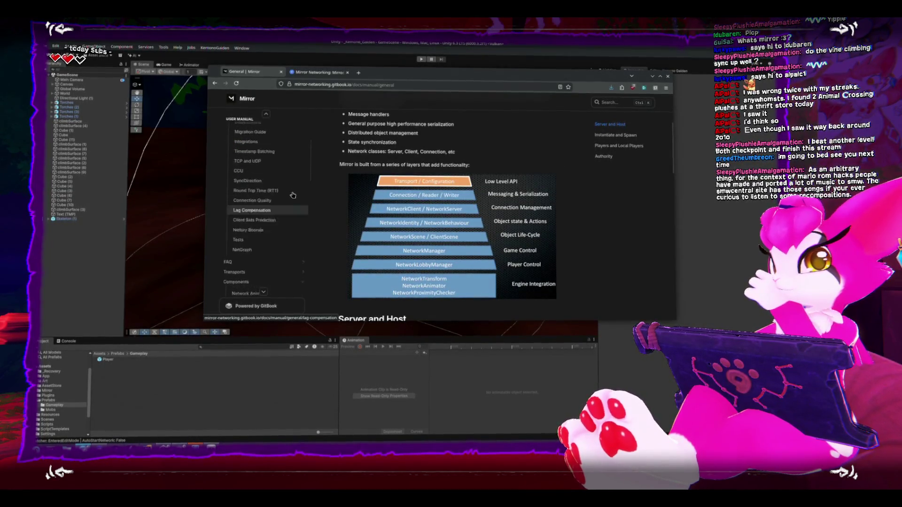
{"action": "scroll", "coordinate": [273, 192], "scroll_direction": "up", "scroll_amount": 3}
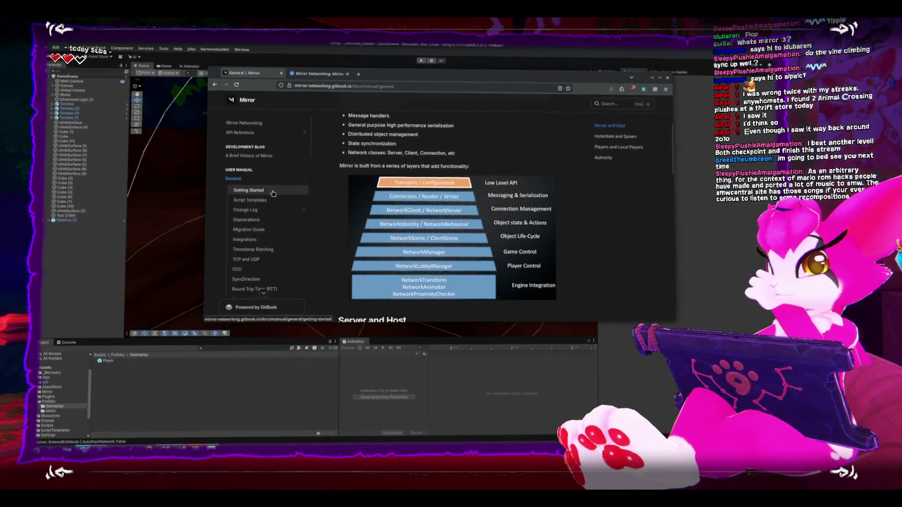
{"action": "scroll", "coordinate": [271, 191], "scroll_direction": "up", "scroll_amount": 3}
{"action": "scroll", "coordinate": [270, 185], "scroll_direction": "down", "scroll_amount": 2}
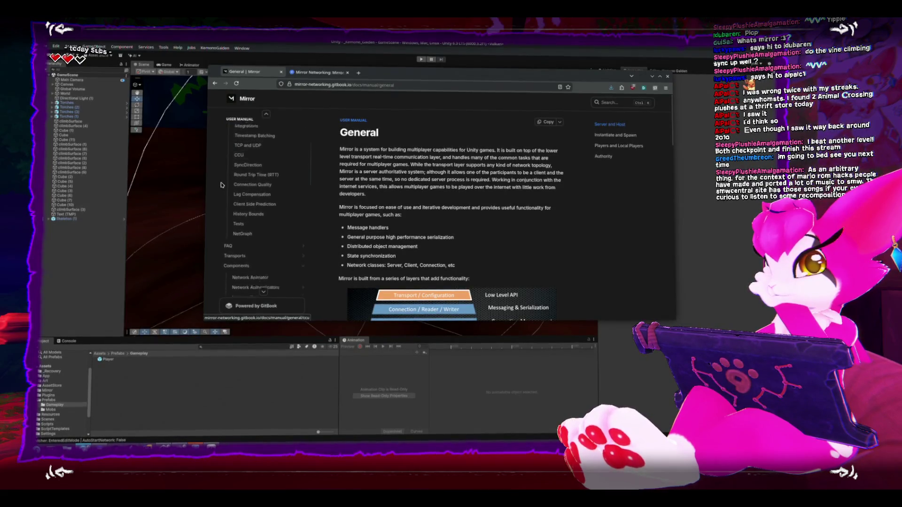
{"action": "scroll", "coordinate": [223, 183], "scroll_direction": "down", "scroll_amount": 4}
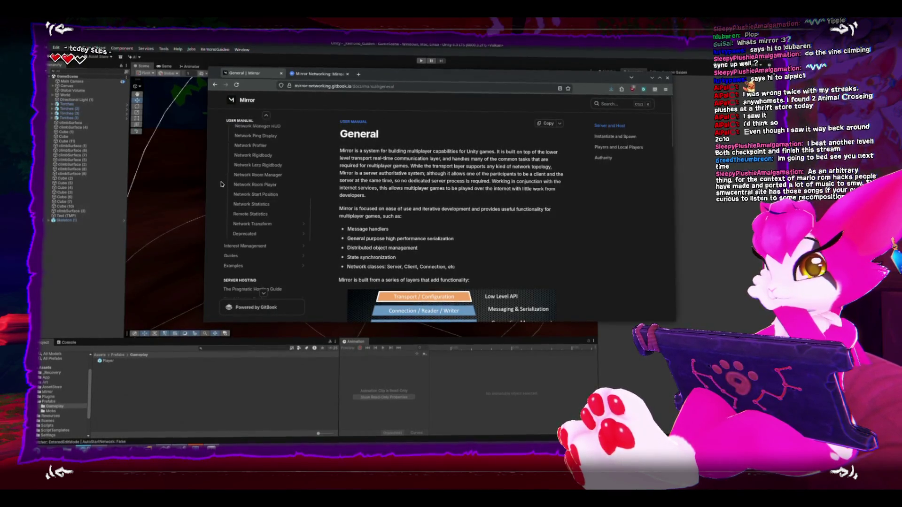
{"action": "scroll", "coordinate": [222, 183], "scroll_direction": "down", "scroll_amount": 2}
{"action": "scroll", "coordinate": [222, 183], "scroll_direction": "up", "scroll_amount": 2}
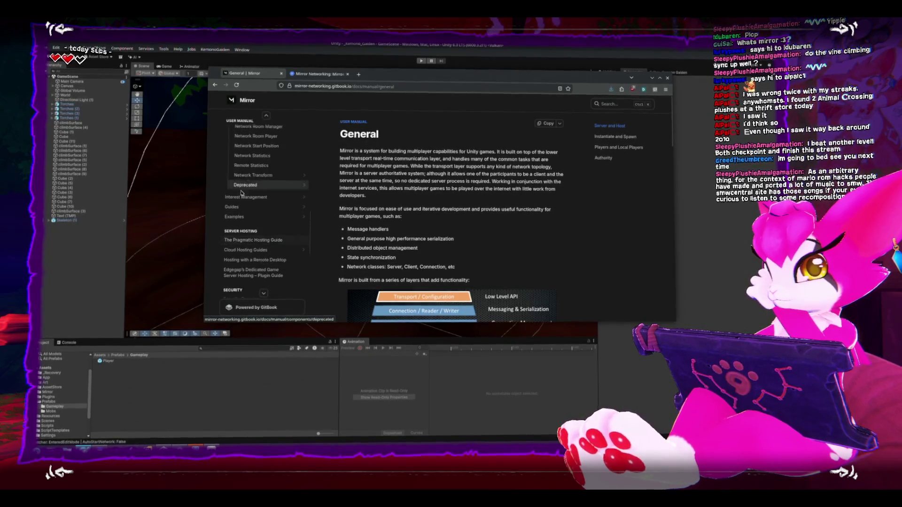
{"action": "left_click", "coordinate": [237, 210]}
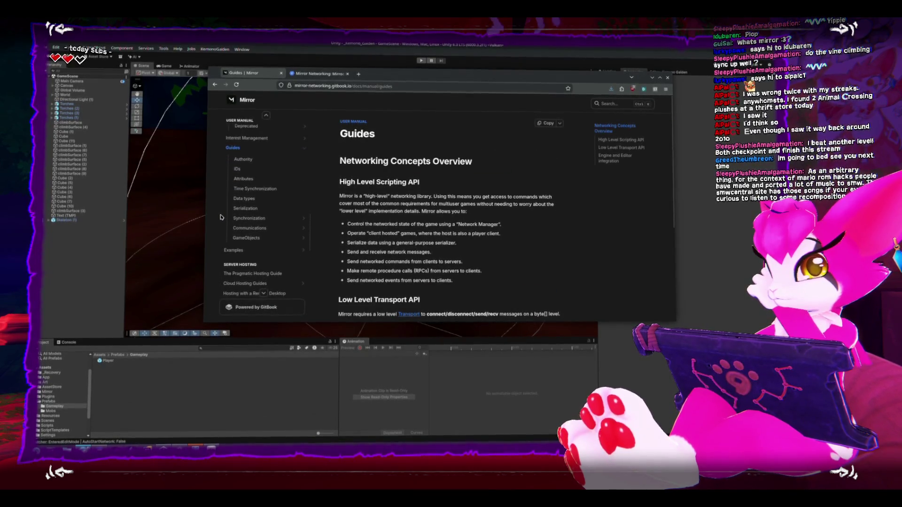
Open the Remote Actions page under Synchronization and Communications guides.
{"action": "left_click", "coordinate": [249, 217]}
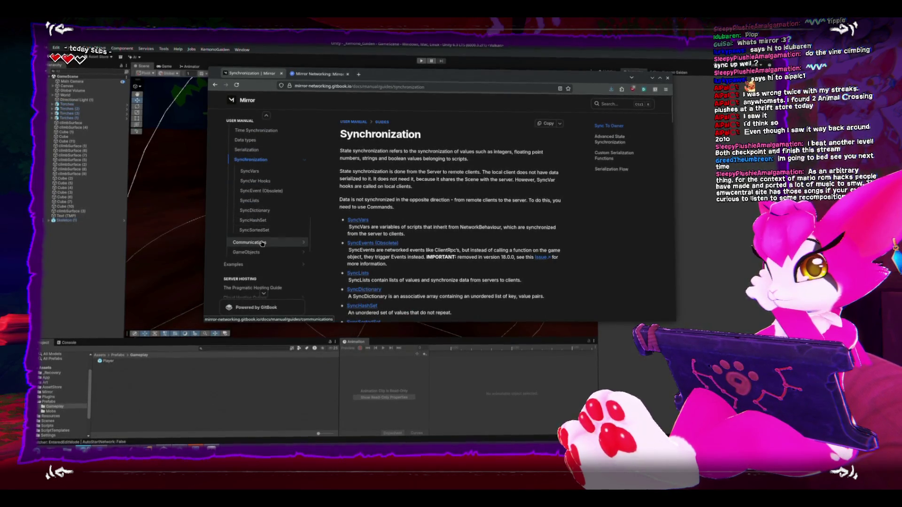
{"action": "left_click", "coordinate": [255, 261]}
{"action": "left_click", "coordinate": [260, 225]}
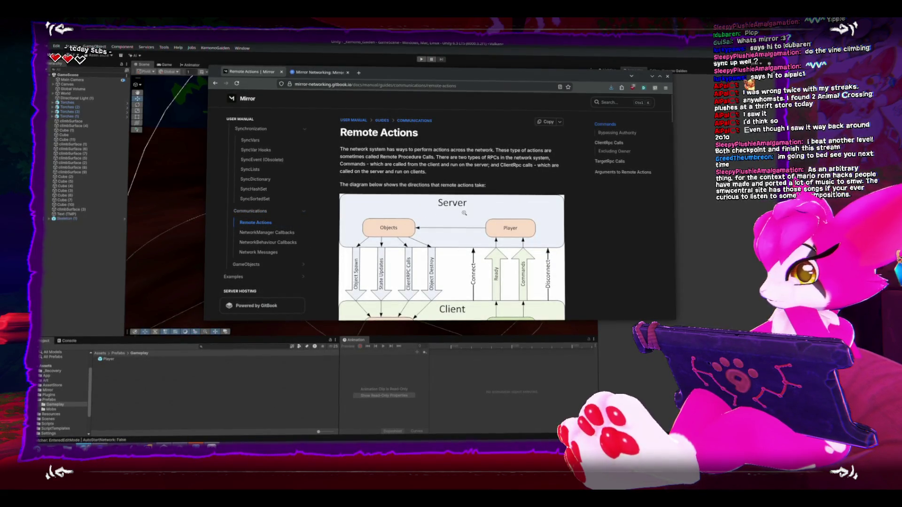
Read the Commands section and its code example, then return to Unity.
{"action": "scroll", "coordinate": [464, 214], "scroll_direction": "down", "scroll_amount": 2}
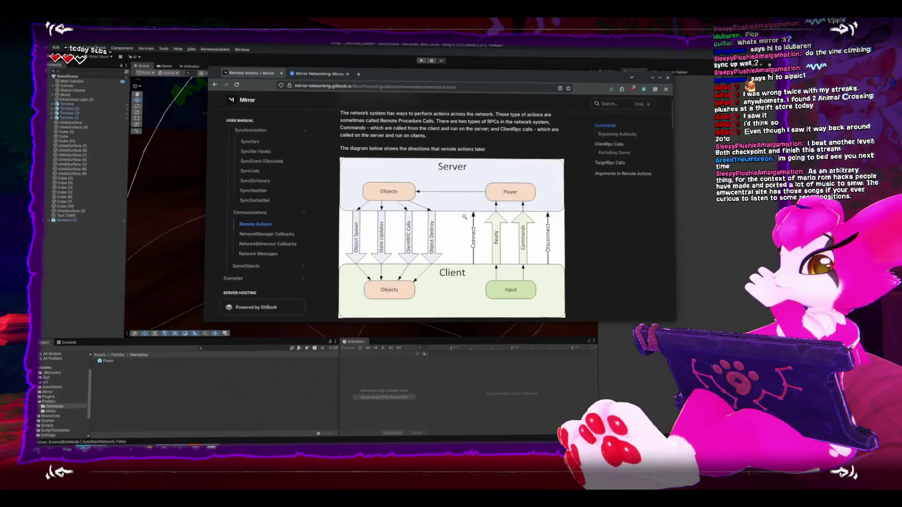
{"action": "scroll", "coordinate": [456, 215], "scroll_direction": "down", "scroll_amount": 4}
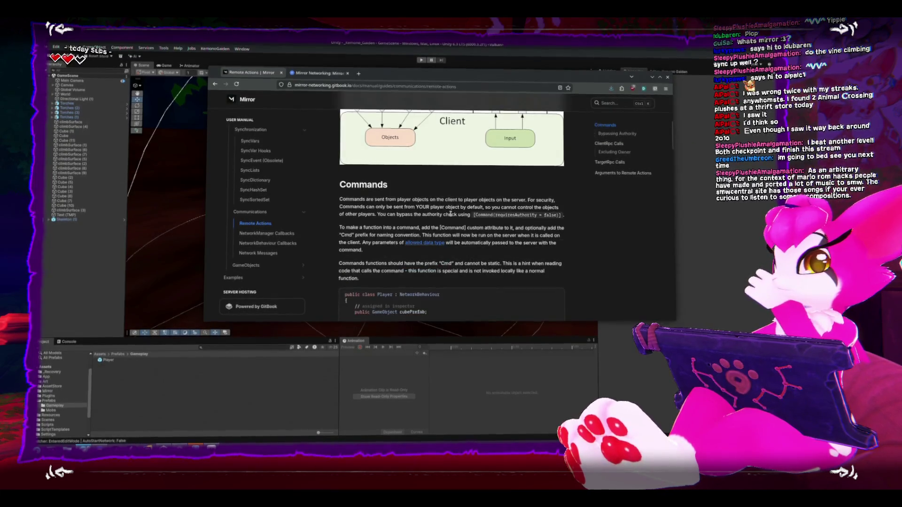
{"action": "scroll", "coordinate": [450, 214], "scroll_direction": "down", "scroll_amount": 3}
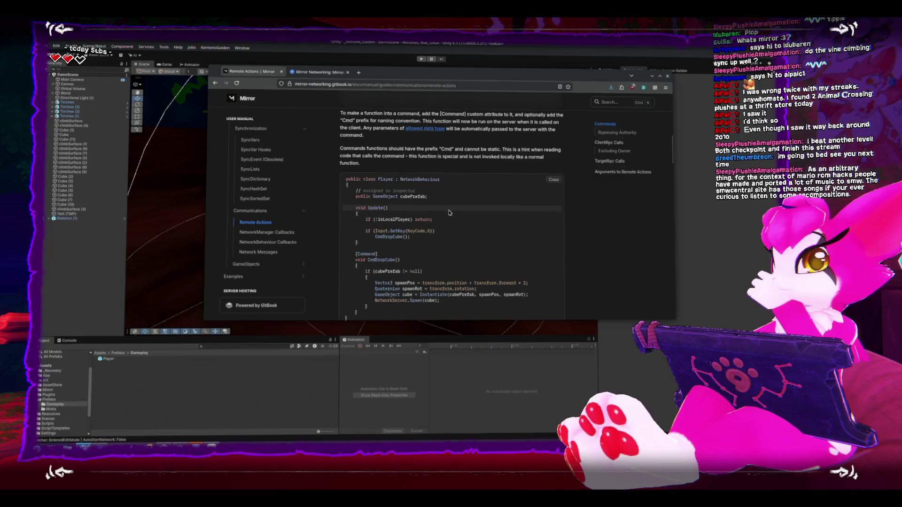
{"action": "scroll", "coordinate": [449, 213], "scroll_direction": "up", "scroll_amount": 2}
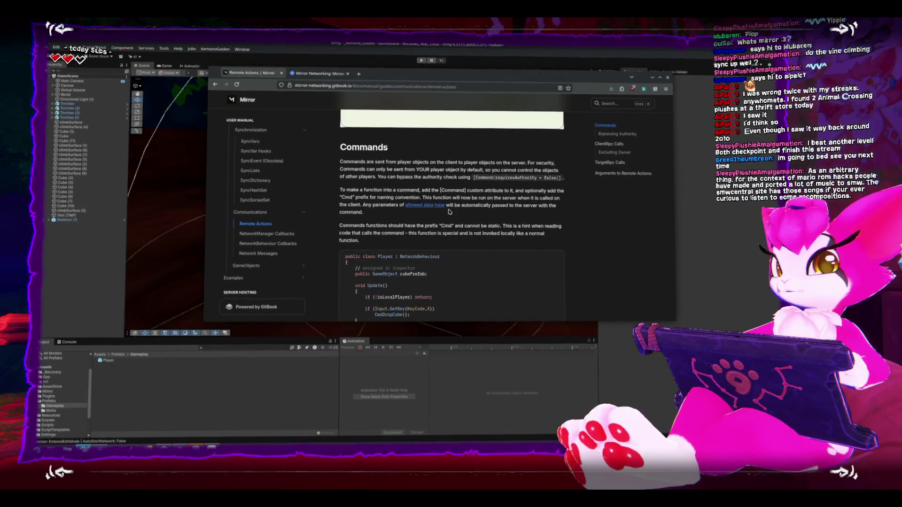
{"action": "left_click", "coordinate": [302, 50]}
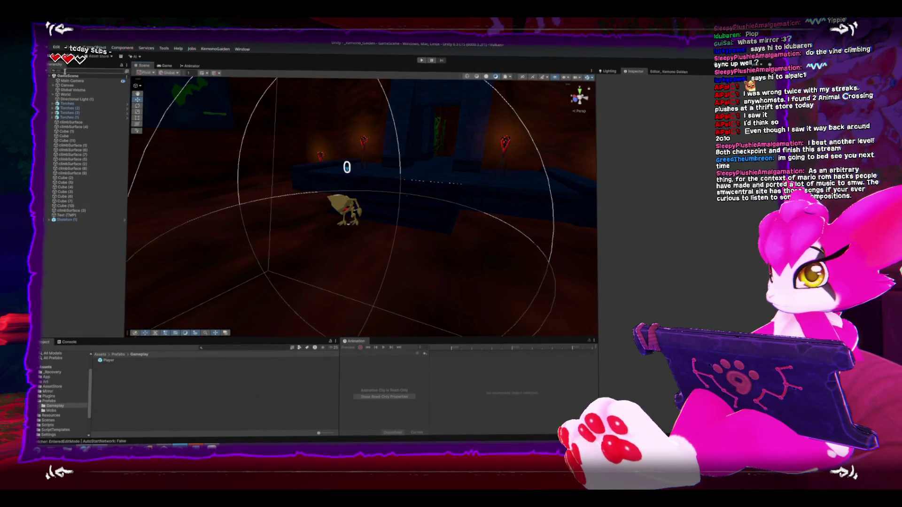
Inspect Skeleton (1) and the Player prefab, then ping the HealthPoints script in DamageSystem.
{"action": "left_click", "coordinate": [101, 219]}
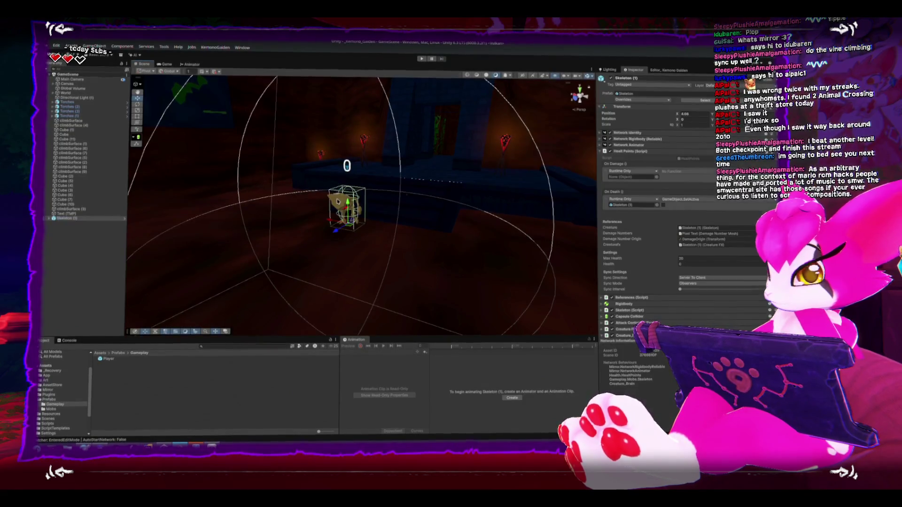
{"action": "left_click", "coordinate": [50, 219]}
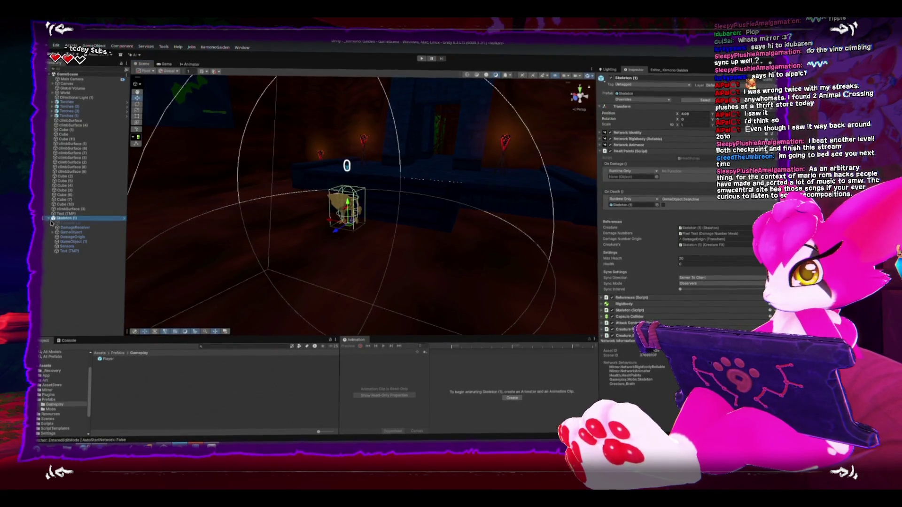
{"action": "left_click", "coordinate": [108, 360]}
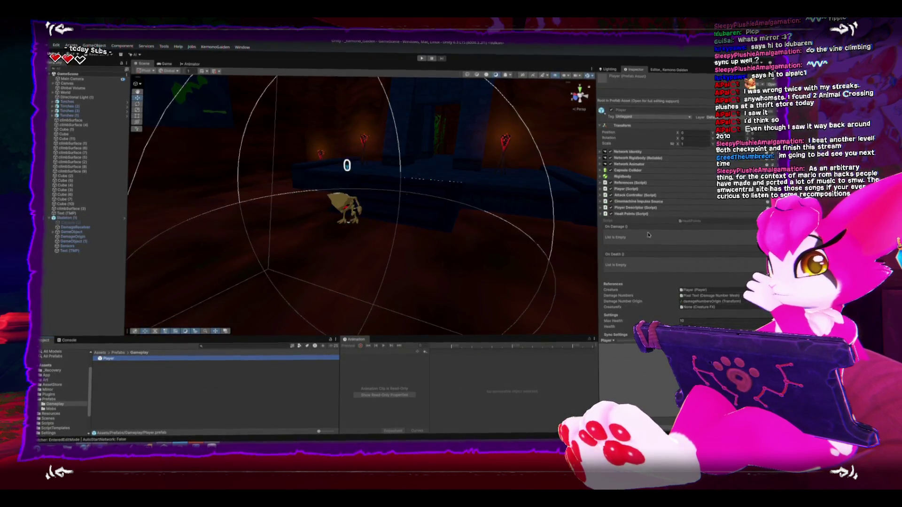
{"action": "left_click", "coordinate": [717, 222]}
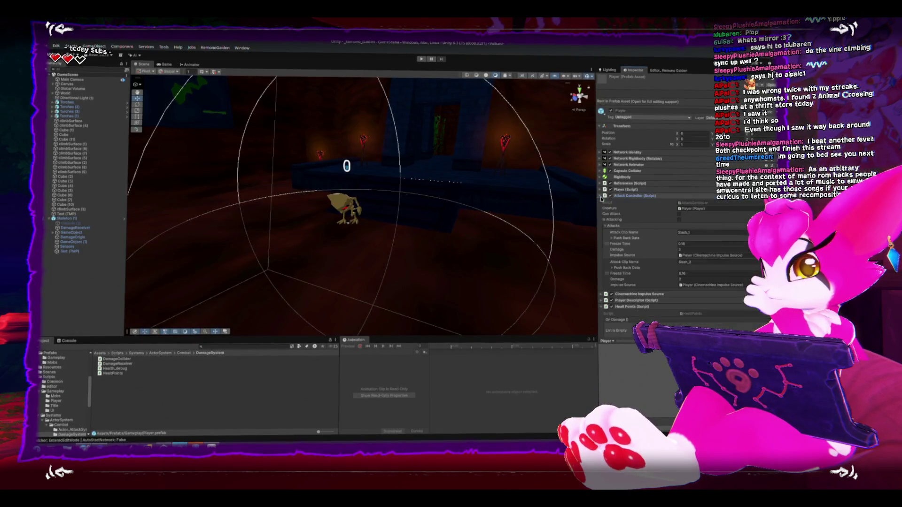
Open AttackController.cs in Rider and read through its code.
{"action": "double_click", "coordinate": [624, 202]}
{"action": "scroll", "coordinate": [324, 251], "scroll_direction": "down", "scroll_amount": 15}
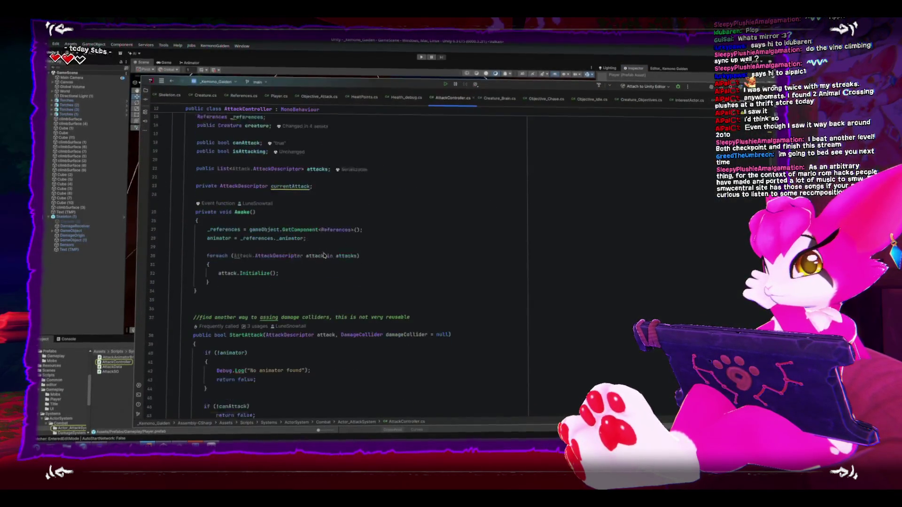
{"action": "scroll", "coordinate": [324, 251], "scroll_direction": "down", "scroll_amount": 8}
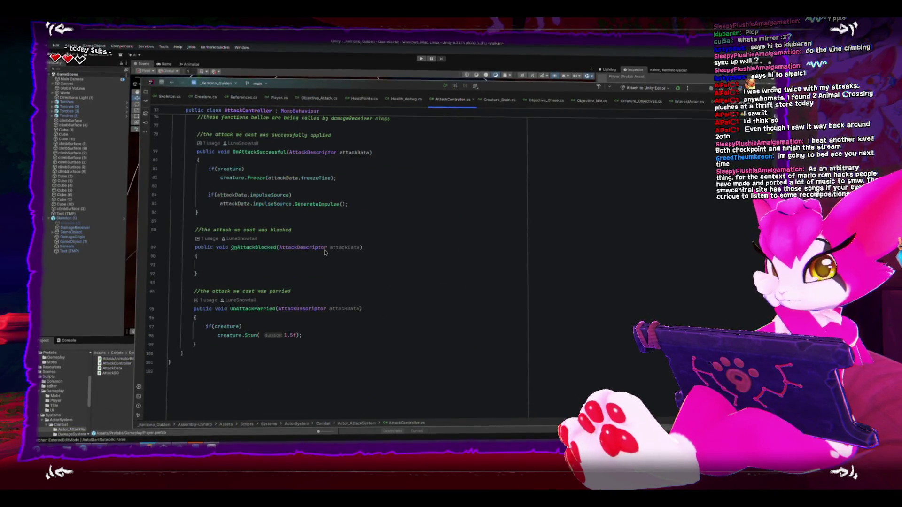
{"action": "scroll", "coordinate": [324, 251], "scroll_direction": "up", "scroll_amount": 8}
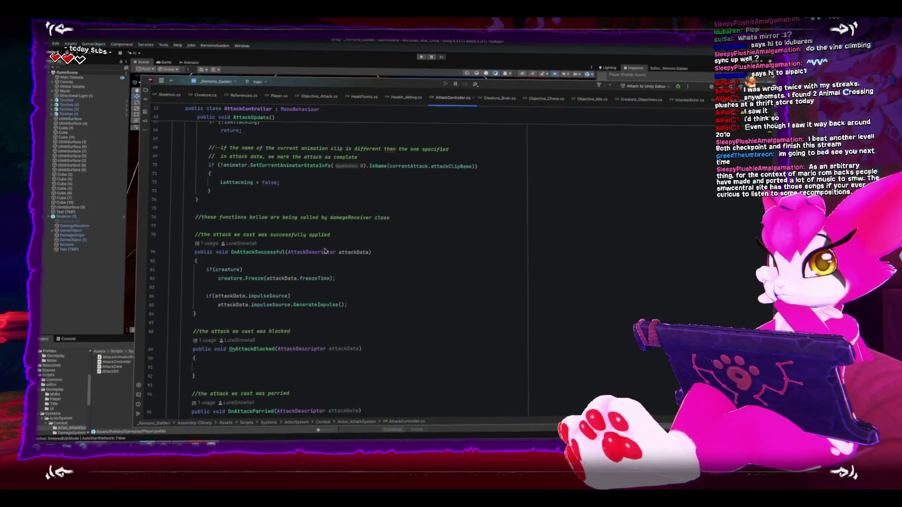
{"action": "scroll", "coordinate": [324, 251], "scroll_direction": "up", "scroll_amount": 7}
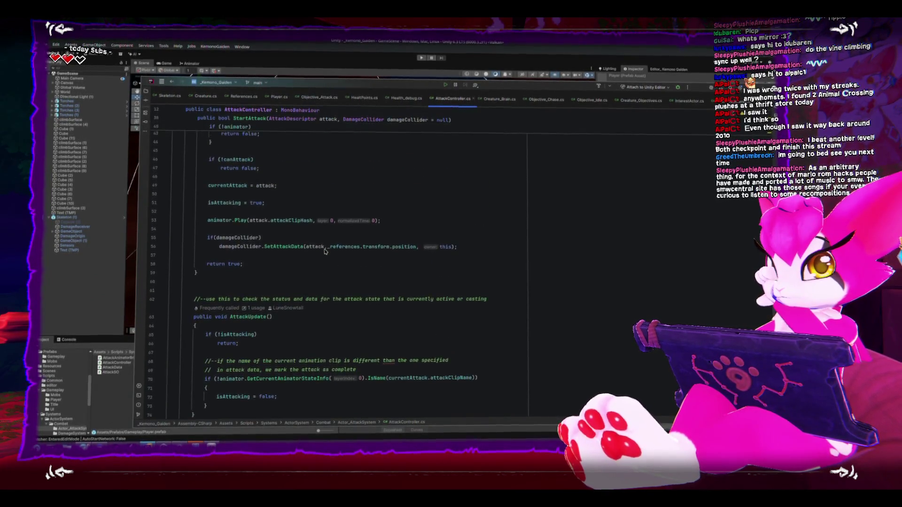
{"action": "scroll", "coordinate": [325, 252], "scroll_direction": "up", "scroll_amount": 7}
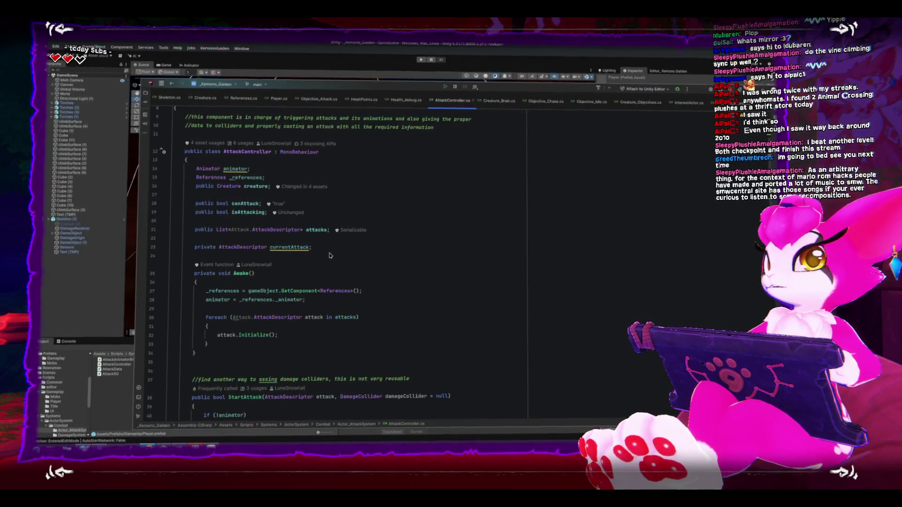
{"action": "scroll", "coordinate": [343, 270], "scroll_direction": "down", "scroll_amount": 6}
{"action": "scroll", "coordinate": [357, 285], "scroll_direction": "down", "scroll_amount": 7}
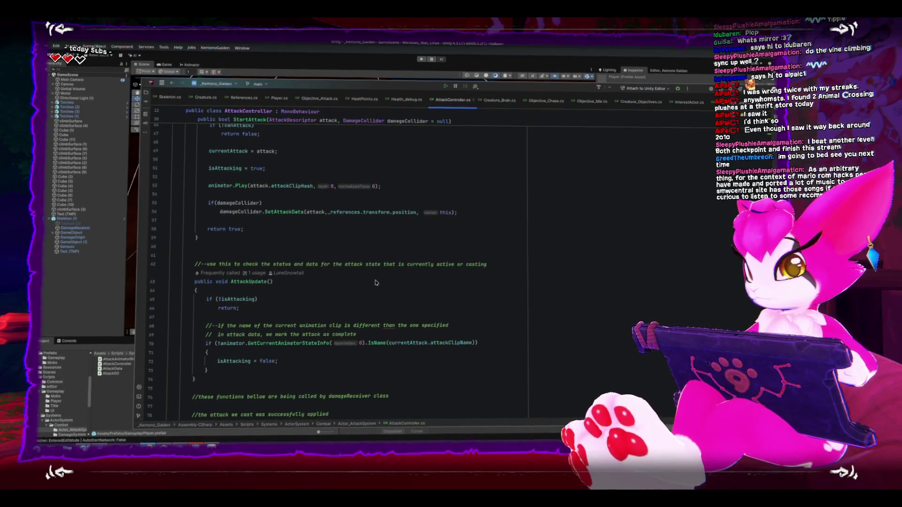
{"action": "scroll", "coordinate": [375, 282], "scroll_direction": "down", "scroll_amount": 7}
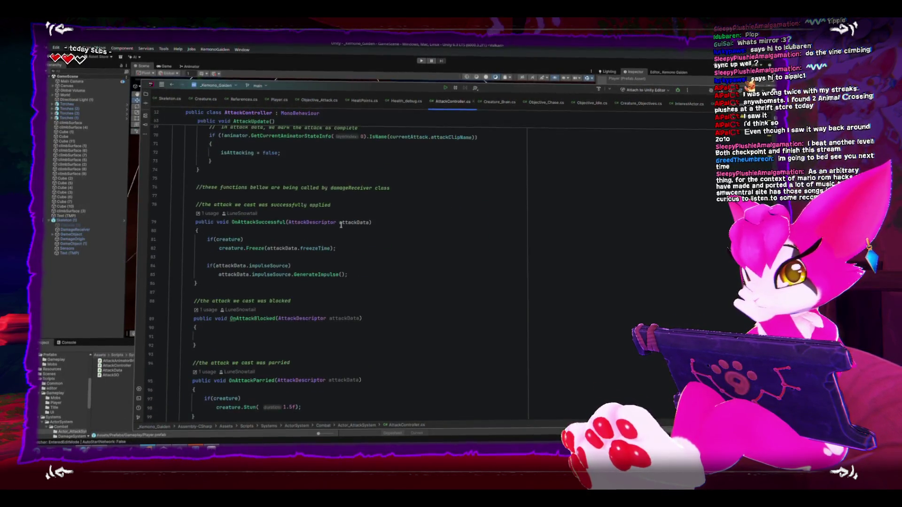
{"action": "scroll", "coordinate": [341, 225], "scroll_direction": "up", "scroll_amount": 15}
Switch to HealthPoints.cs and scroll to the ReceiveAttack method.
{"action": "left_click", "coordinate": [368, 99]}
{"action": "scroll", "coordinate": [378, 226], "scroll_direction": "down", "scroll_amount": 6}
{"action": "scroll", "coordinate": [378, 226], "scroll_direction": "down", "scroll_amount": 11}
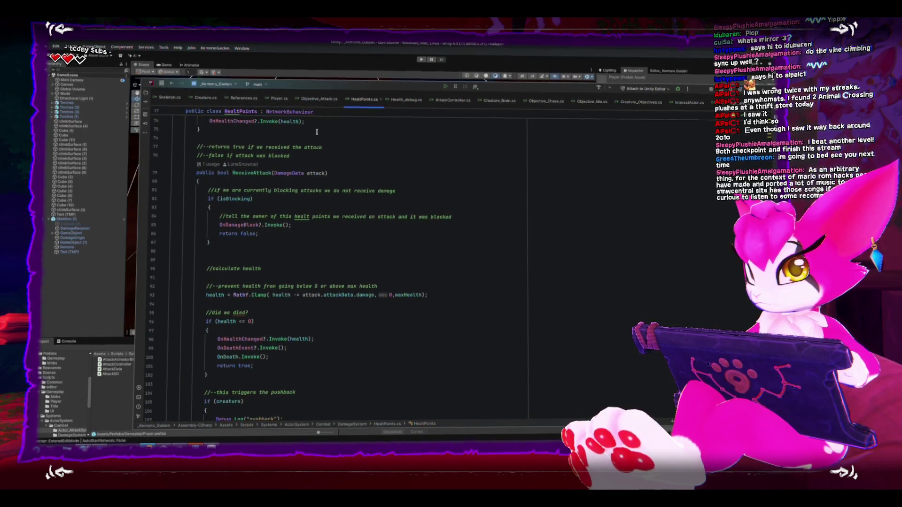
Rename the ReceiveAttack method to ReceiveAttackLocal with Rider's Rename refactoring.
{"action": "left_click", "coordinate": [243, 173]}
{"action": "key", "text": "alt+Return"}
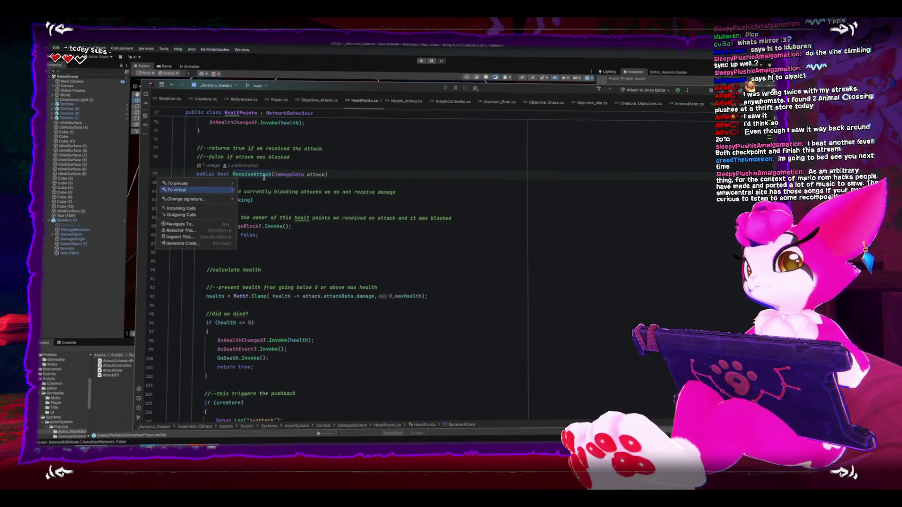
{"action": "left_click", "coordinate": [259, 182]}
{"action": "right_click", "coordinate": [256, 172]}
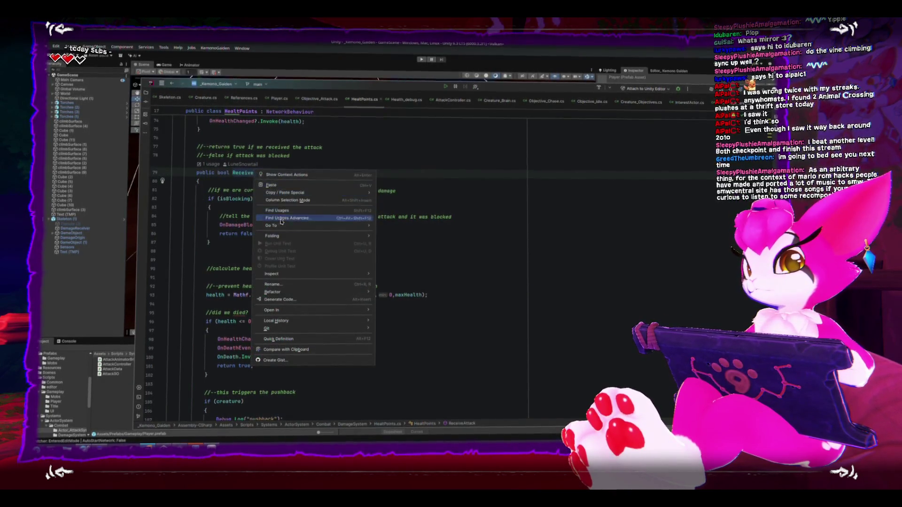
{"action": "left_click", "coordinate": [291, 285]}
{"action": "type", "text": "ReceiveAttackLocal"}
{"action": "key", "text": "Return"}
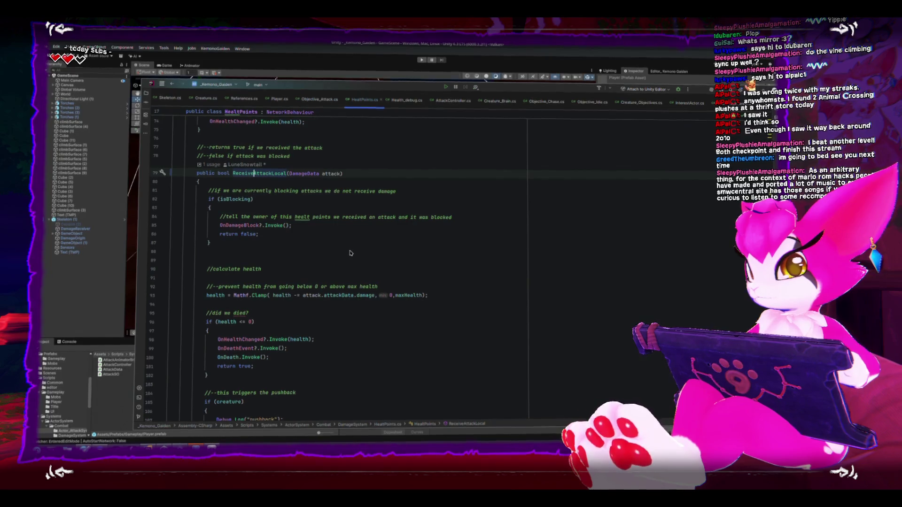
Review ReceiveAttackLocal and add a blank line below it for a new method.
{"action": "scroll", "coordinate": [373, 253], "scroll_direction": "down", "scroll_amount": 6}
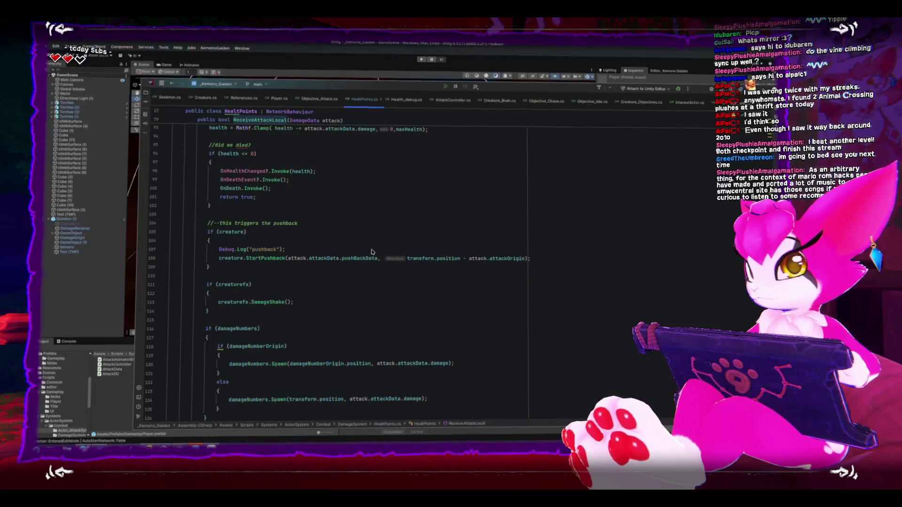
{"action": "scroll", "coordinate": [373, 252], "scroll_direction": "up", "scroll_amount": 7}
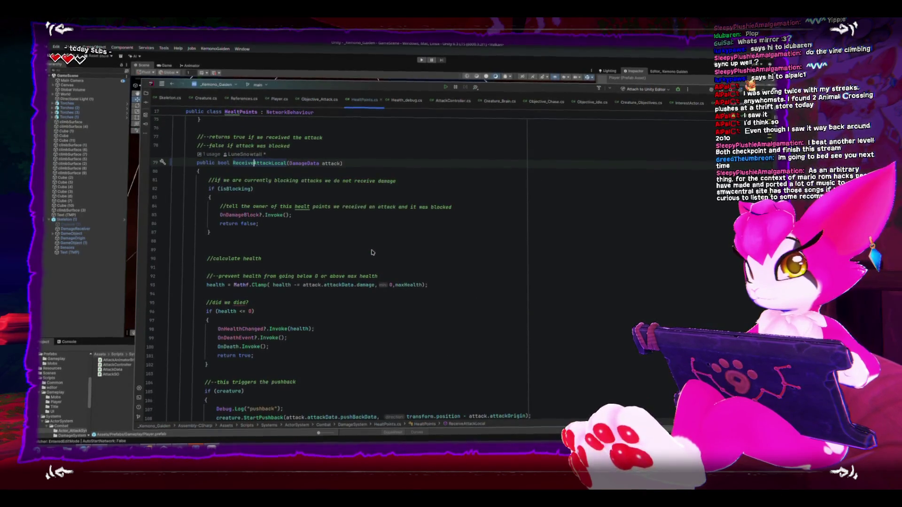
{"action": "scroll", "coordinate": [371, 256], "scroll_direction": "down", "scroll_amount": 13}
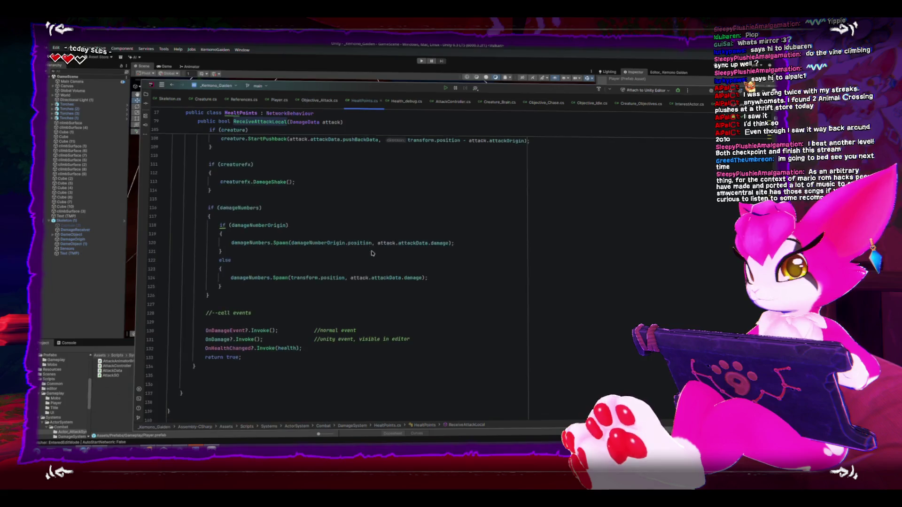
{"action": "scroll", "coordinate": [368, 262], "scroll_direction": "up", "scroll_amount": 9}
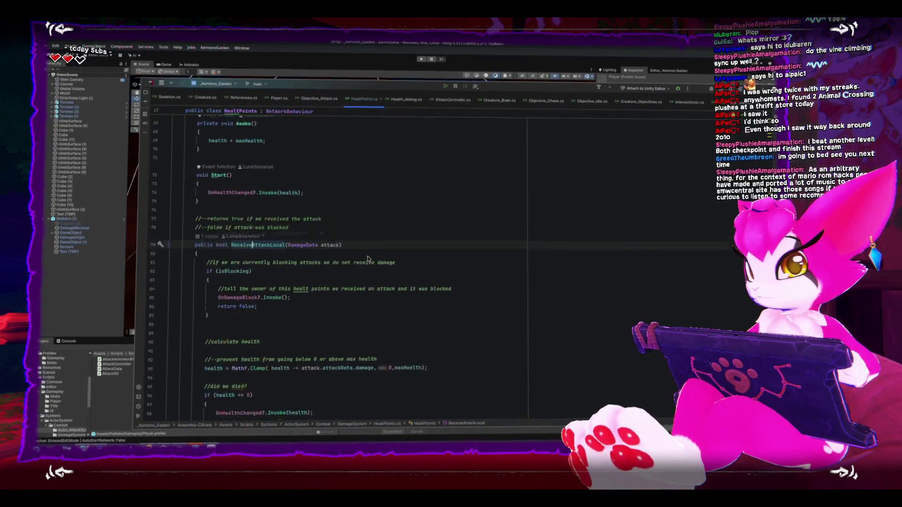
{"action": "scroll", "coordinate": [368, 258], "scroll_direction": "down", "scroll_amount": 8}
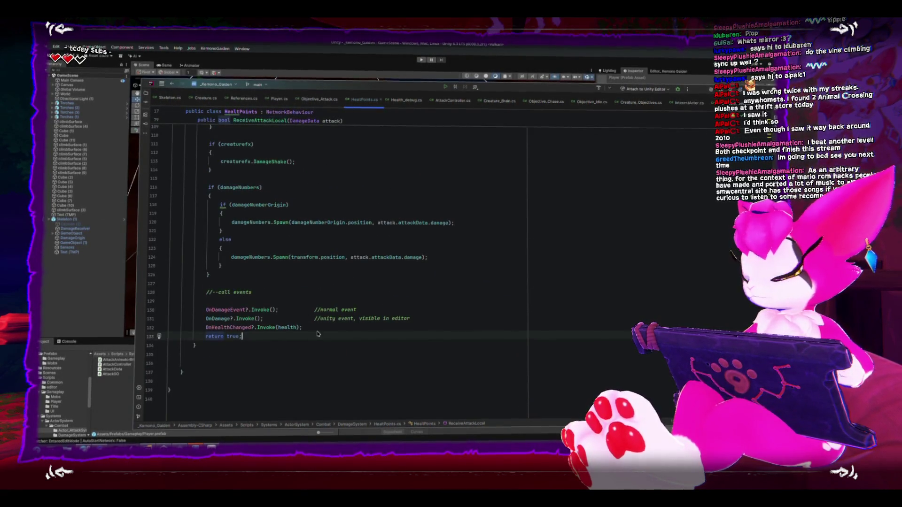
{"action": "key", "text": "Return"}
{"action": "key", "text": "Return"}
Write an empty public void CmdDamage(int damage) method below ReceiveAttackLocal.
{"action": "type", "text": "public void"}
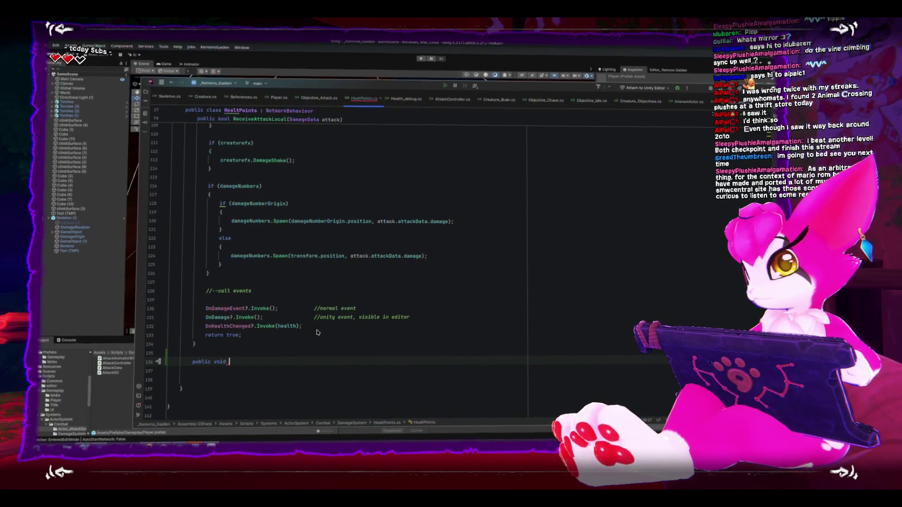
{"action": "type", "text": "O"}
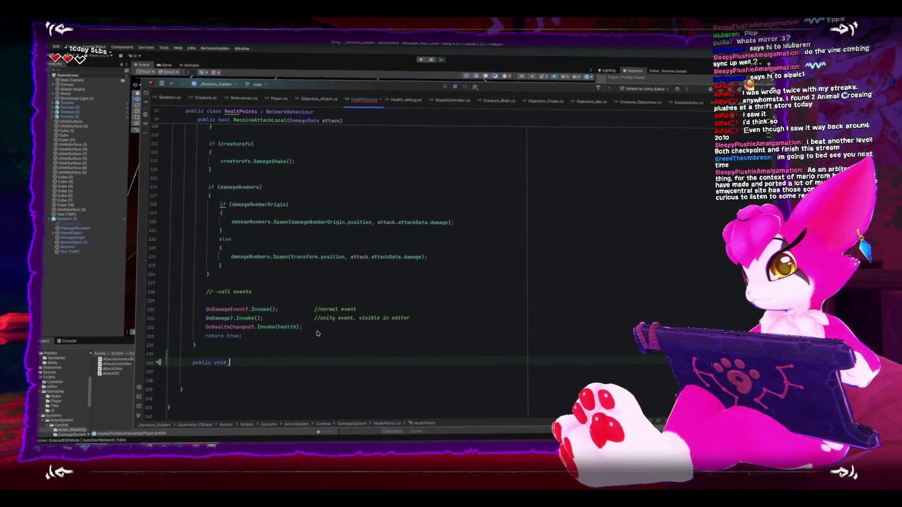
{"action": "type", "text": "amag"}
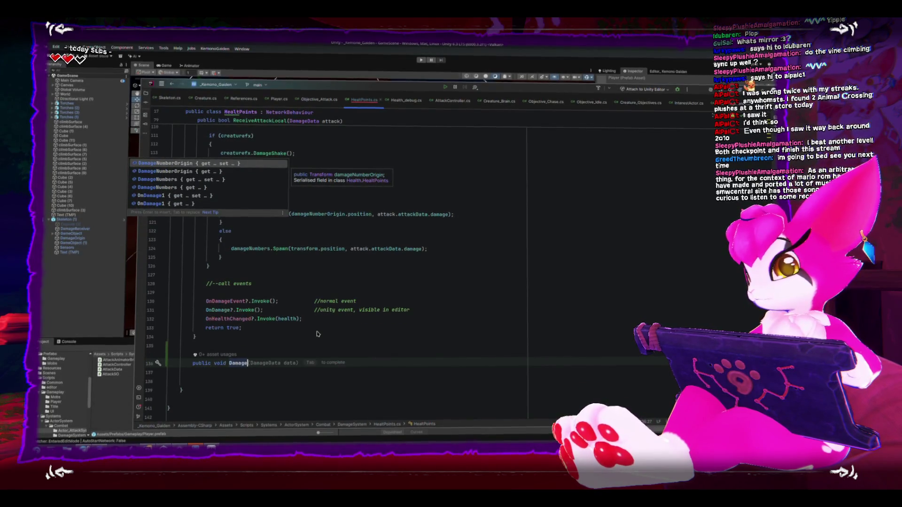
{"action": "type", "text": "e"}
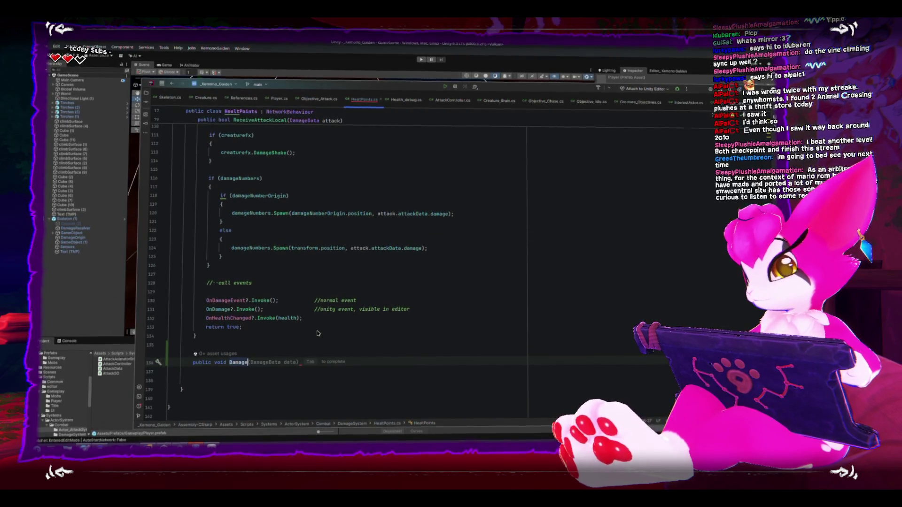
{"action": "type", "text": "("}
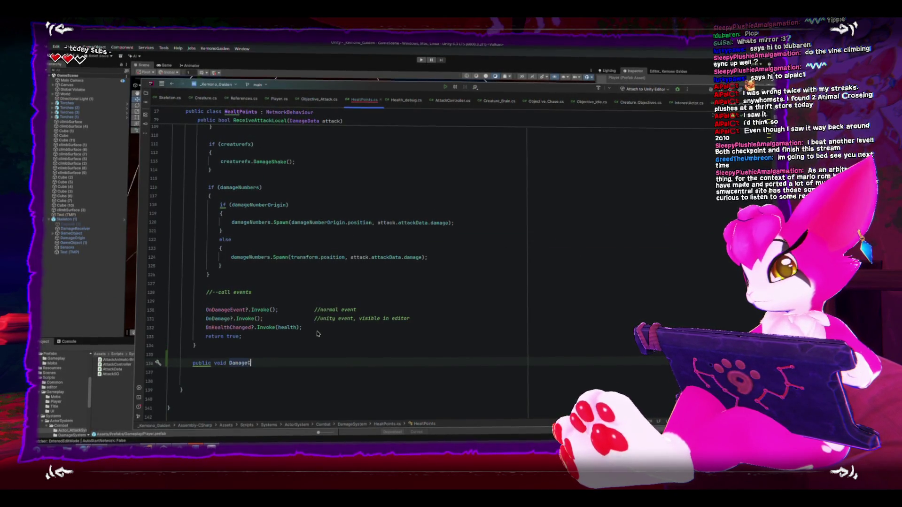
{"action": "key", "text": "BackSpace"}
{"action": "key", "text": "BackSpace"}
{"action": "type", "text": "Cmd"}
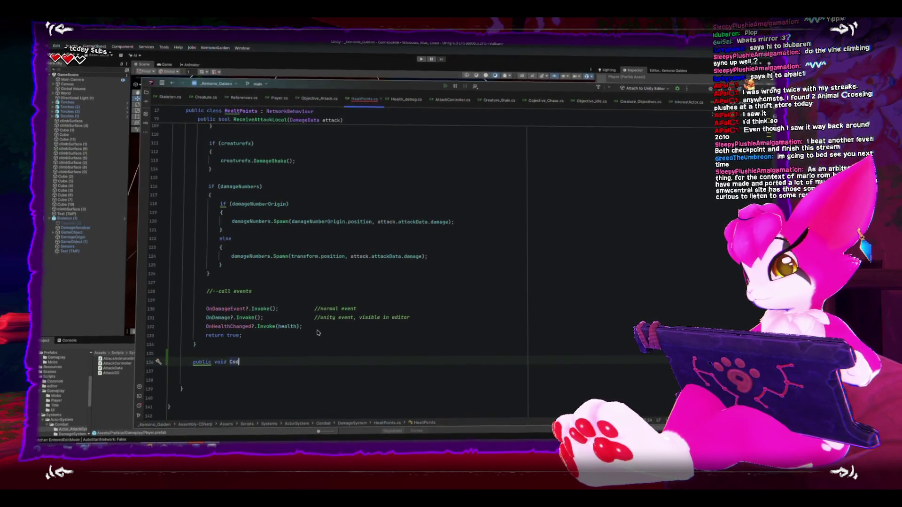
{"action": "type", "text": "Damage("}
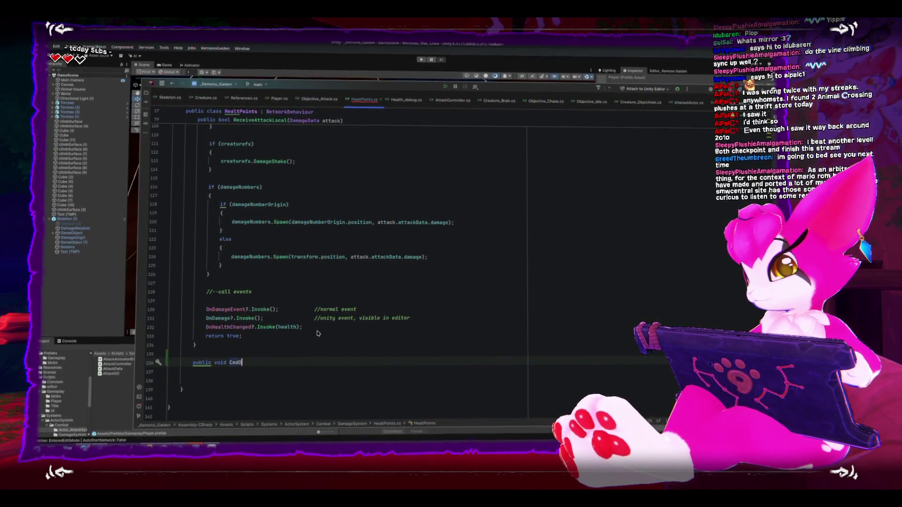
{"action": "type", "text": "int damage"}
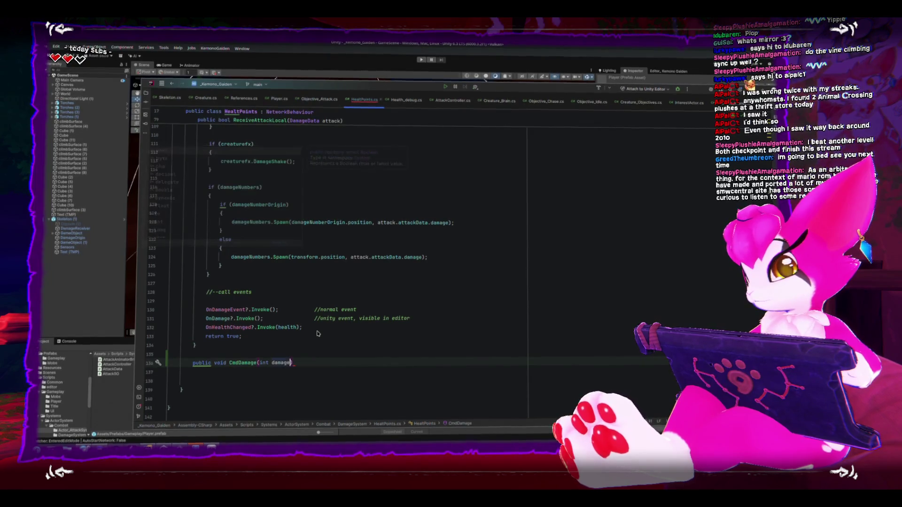
{"action": "key", "text": "ctrl+shift+Return"}
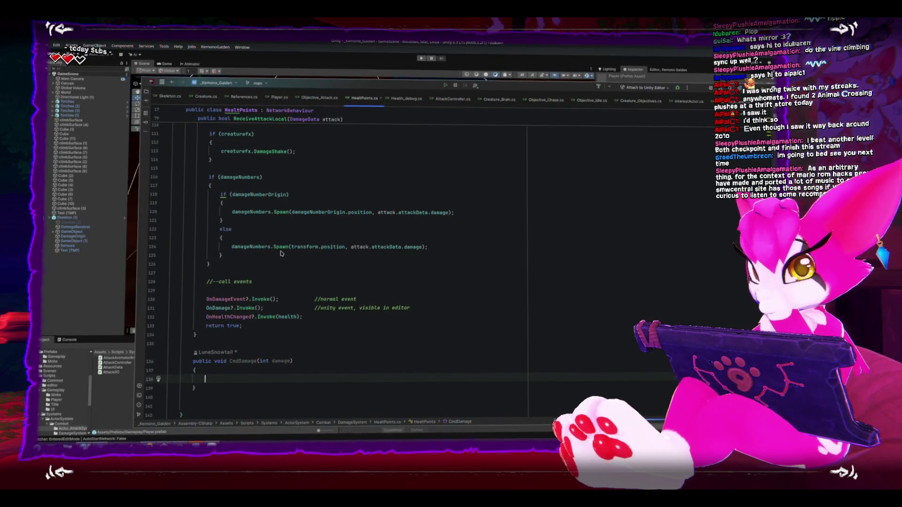
{"action": "scroll", "coordinate": [284, 261], "scroll_direction": "up", "scroll_amount": 3}
{"action": "scroll", "coordinate": [284, 261], "scroll_direction": "up", "scroll_amount": 10}
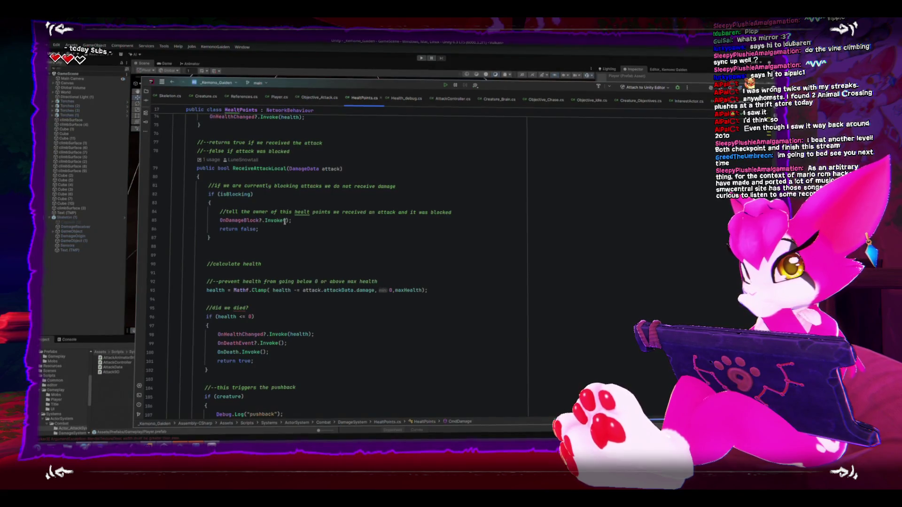
{"action": "scroll", "coordinate": [230, 244], "scroll_direction": "down", "scroll_amount": 2}
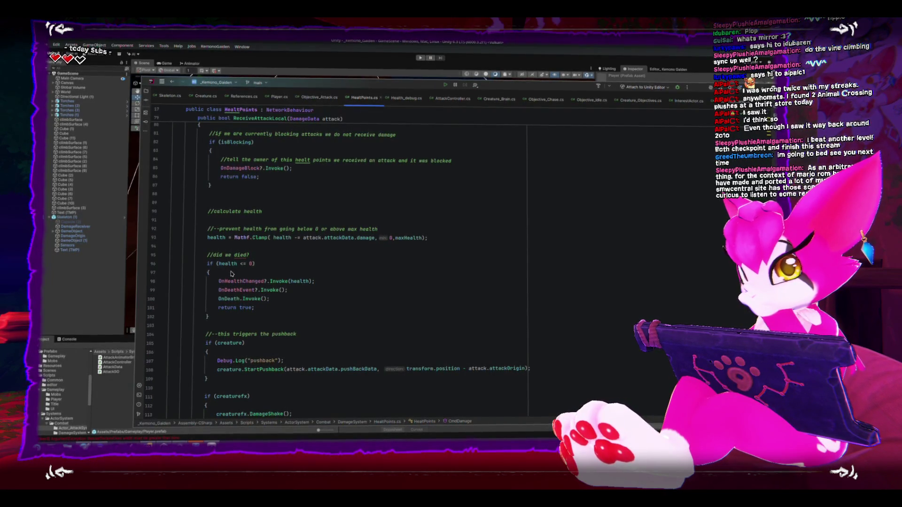
{"action": "scroll", "coordinate": [231, 274], "scroll_direction": "up", "scroll_amount": 2}
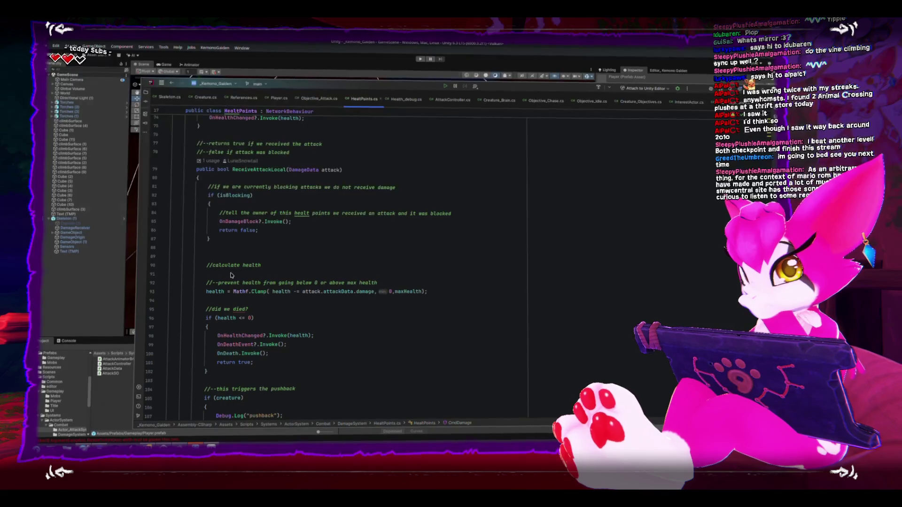
{"action": "scroll", "coordinate": [231, 275], "scroll_direction": "down", "scroll_amount": 12}
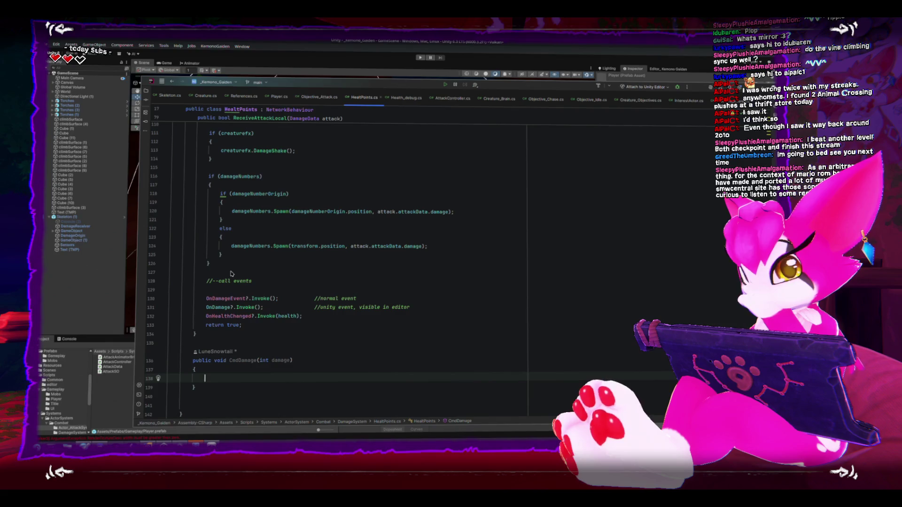
Add the [Command] attribute on the line above CmdDamage.
{"action": "key", "text": "Up"}
{"action": "key", "text": "Up"}
{"action": "key", "text": "Up"}
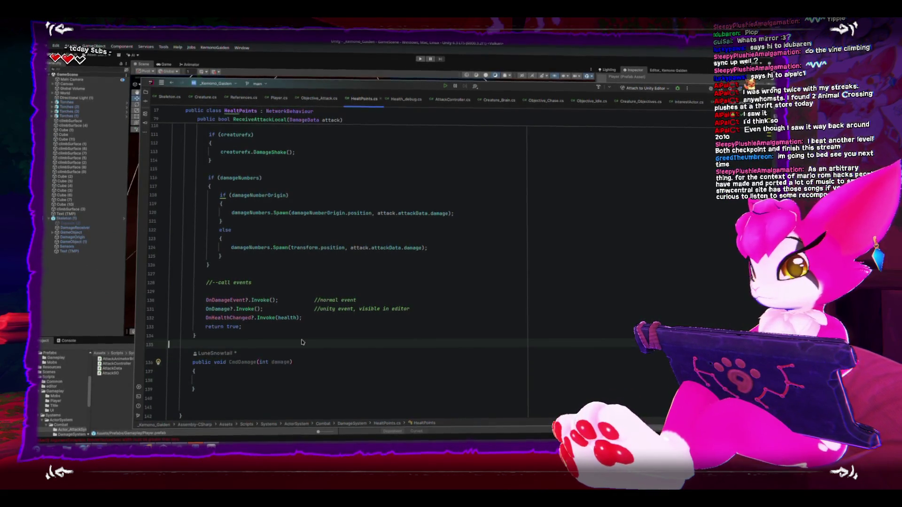
{"action": "key", "text": "Return"}
{"action": "type", "text": "[Command"}
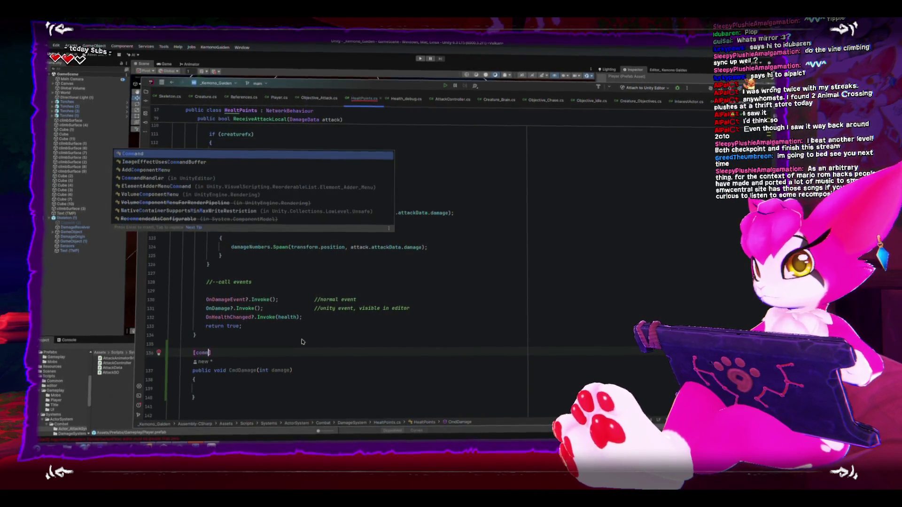
{"action": "key", "text": "Down"}
{"action": "key", "text": "Down"}
{"action": "key", "text": "Down"}
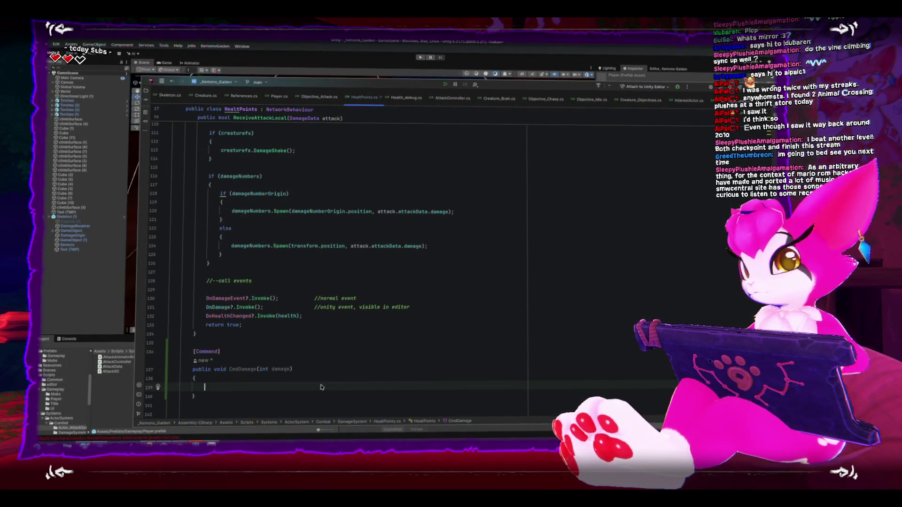
{"action": "scroll", "coordinate": [296, 375], "scroll_direction": "up", "scroll_amount": 1}
{"action": "left_click", "coordinate": [329, 353]}
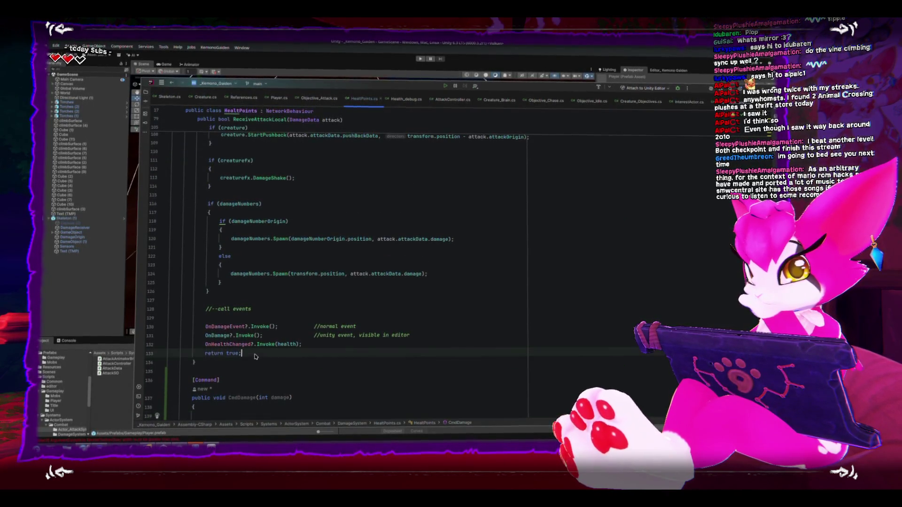
{"action": "left_click", "coordinate": [334, 347]}
{"action": "left_click", "coordinate": [344, 348]}
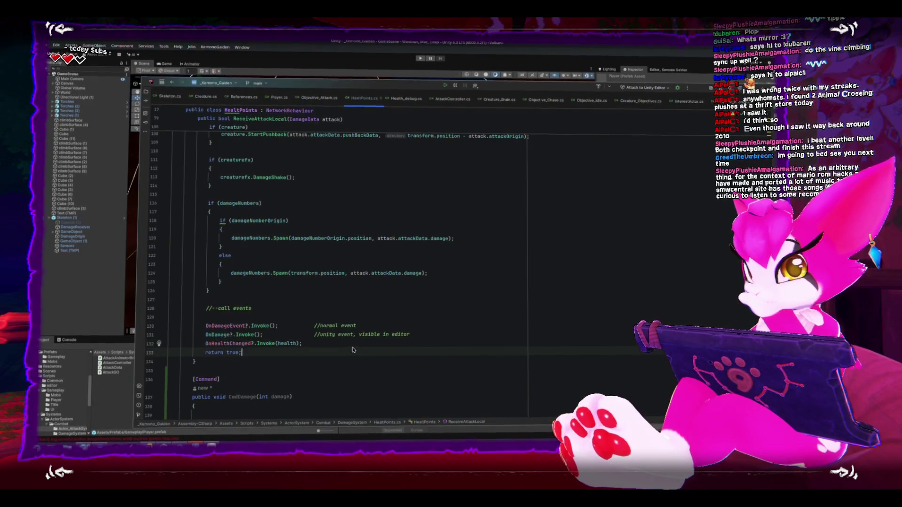
{"action": "mouse_move", "coordinate": [345, 346]}
{"action": "left_mouse_down"}
{"action": "mouse_move", "coordinate": [248, 275]}
{"action": "mouse_move", "coordinate": [249, 324]}
{"action": "left_mouse_up"}
{"action": "mouse_move", "coordinate": [301, 397]}
{"action": "left_mouse_down"}
{"action": "mouse_move", "coordinate": [263, 357]}
{"action": "mouse_move", "coordinate": [221, 270]}
{"action": "mouse_move", "coordinate": [200, 196]}
{"action": "mouse_move", "coordinate": [209, 185]}
{"action": "left_mouse_up"}
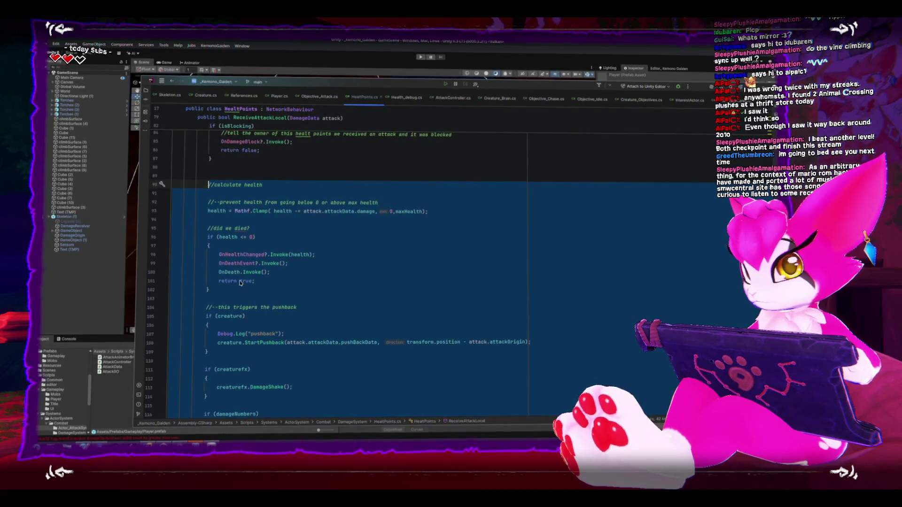
{"action": "scroll", "coordinate": [240, 282], "scroll_direction": "down", "scroll_amount": 6}
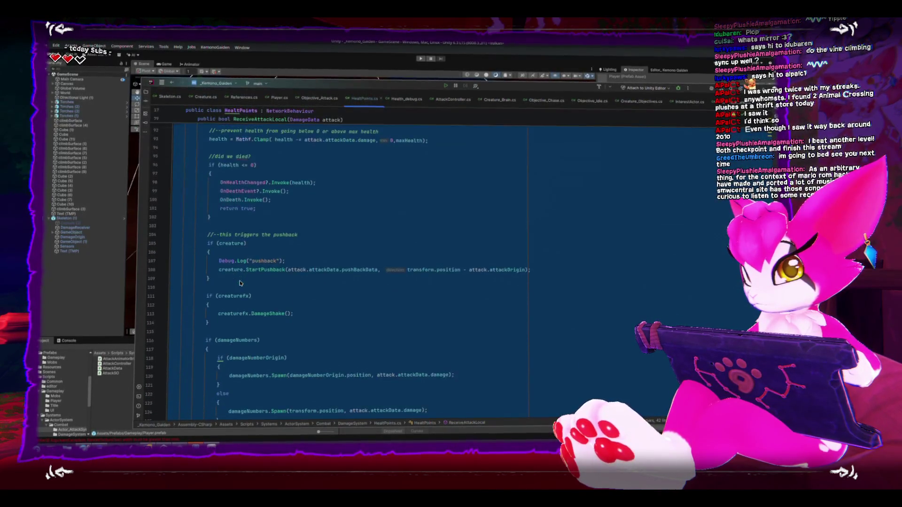
{"action": "scroll", "coordinate": [239, 282], "scroll_direction": "down", "scroll_amount": 1}
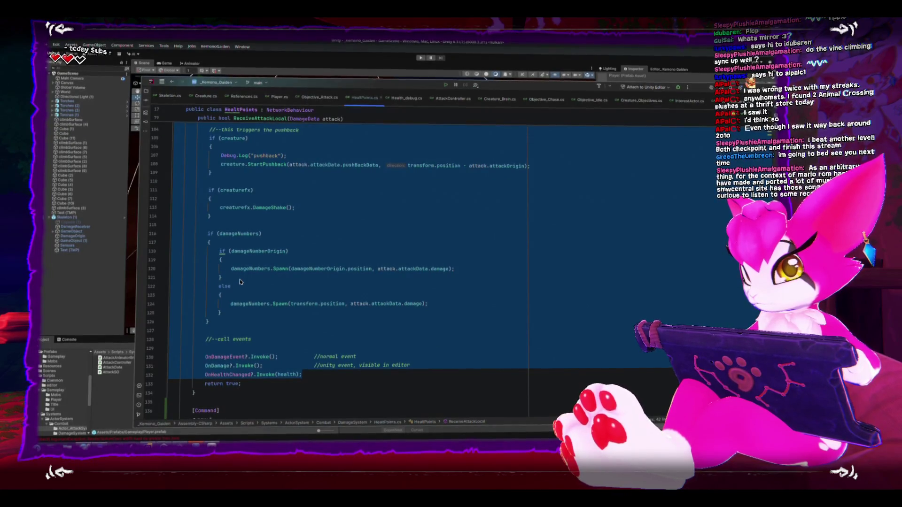
{"action": "scroll", "coordinate": [240, 280], "scroll_direction": "up", "scroll_amount": 3}
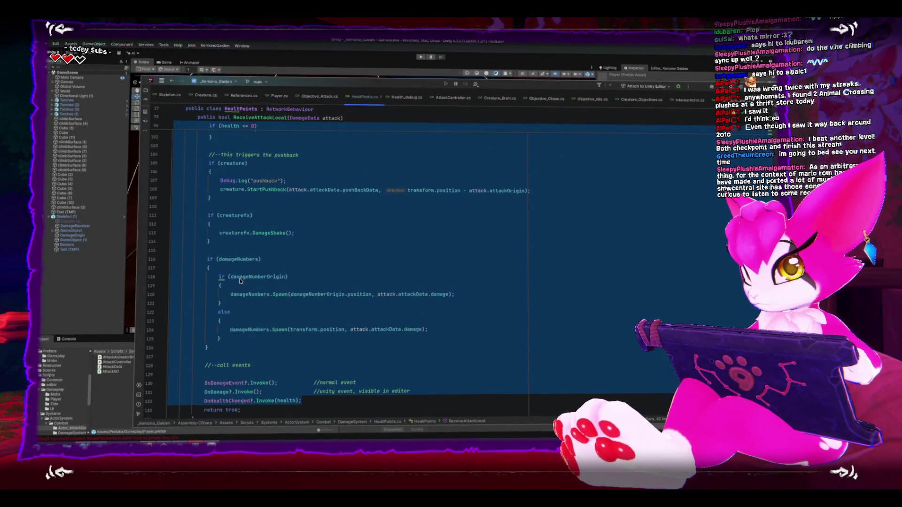
{"action": "scroll", "coordinate": [239, 281], "scroll_direction": "up", "scroll_amount": 7}
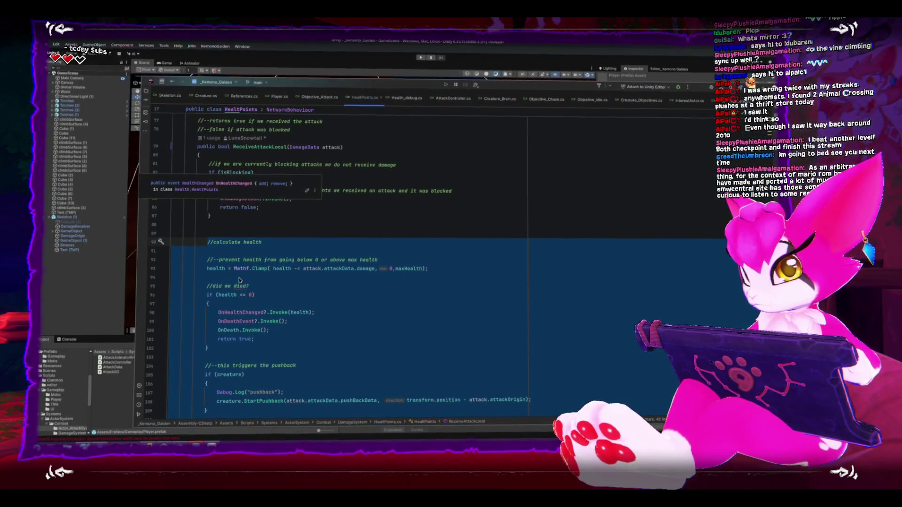
{"action": "key", "text": "BackSpace"}
{"action": "left_click", "coordinate": [240, 306]}
{"action": "key", "text": "ctrl+v"}
{"action": "scroll", "coordinate": [240, 307], "scroll_direction": "up", "scroll_amount": 1}
{"action": "scroll", "coordinate": [240, 306], "scroll_direction": "up", "scroll_amount": 8}
{"action": "key", "text": "ctrl+z"}
{"action": "key", "text": "ctrl+z"}
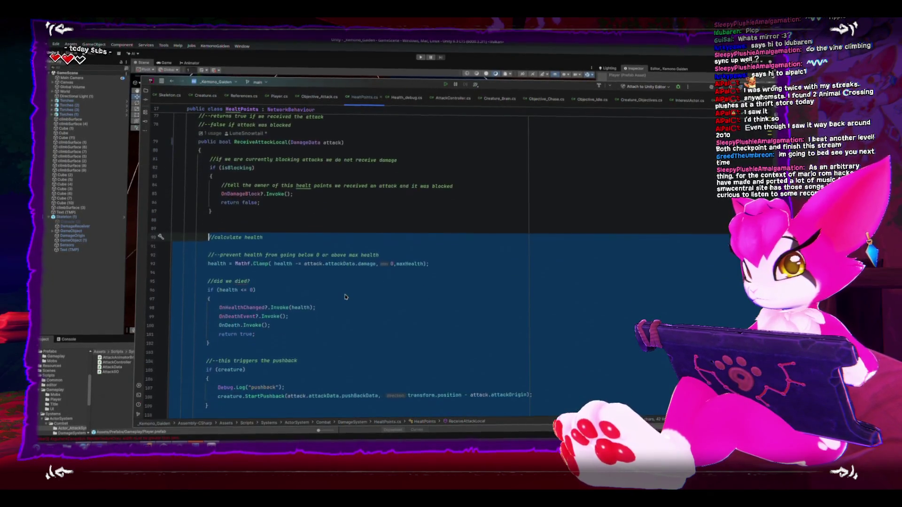
{"action": "scroll", "coordinate": [345, 298], "scroll_direction": "down", "scroll_amount": 2}
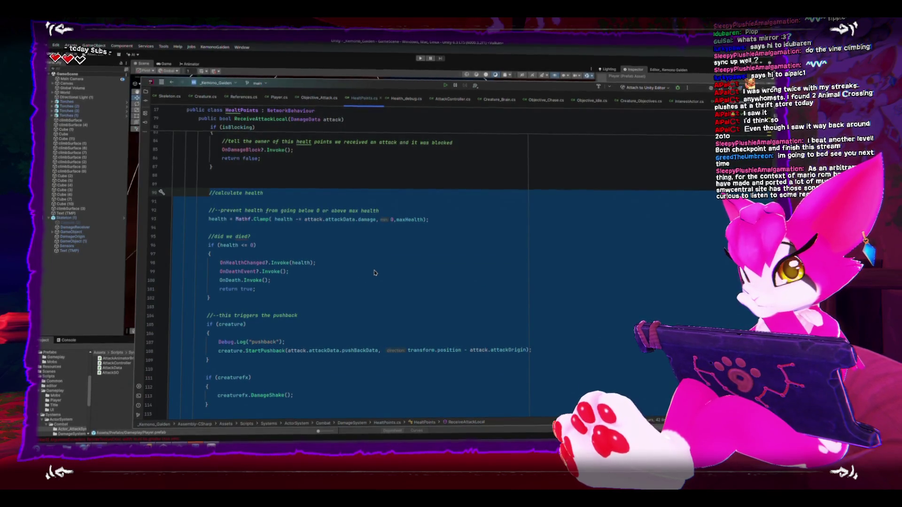
{"action": "left_click", "coordinate": [396, 259]}
{"action": "scroll", "coordinate": [369, 295], "scroll_direction": "down", "scroll_amount": 4}
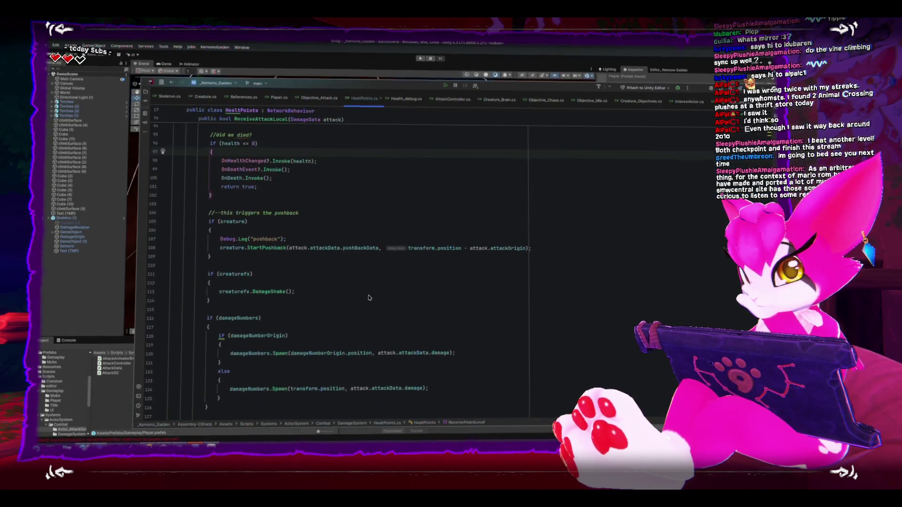
{"action": "scroll", "coordinate": [368, 297], "scroll_direction": "down", "scroll_amount": 4}
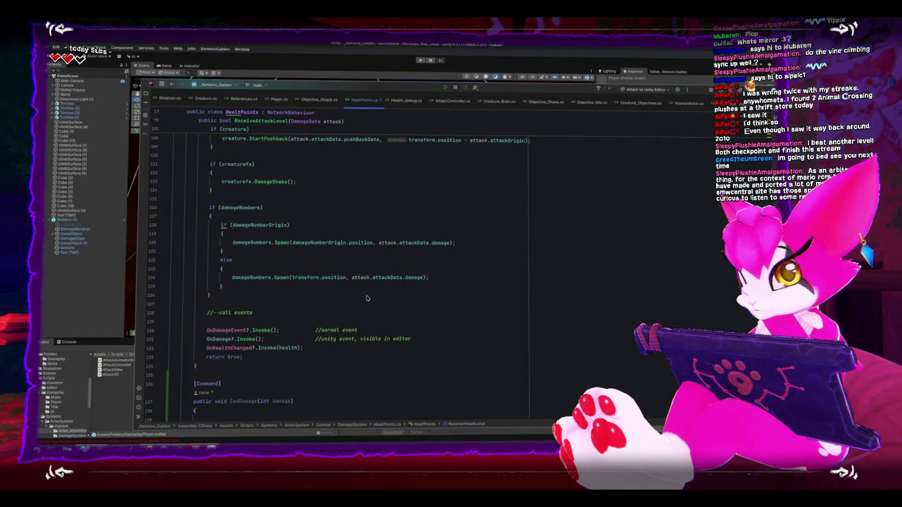
{"action": "scroll", "coordinate": [367, 298], "scroll_direction": "down", "scroll_amount": 1}
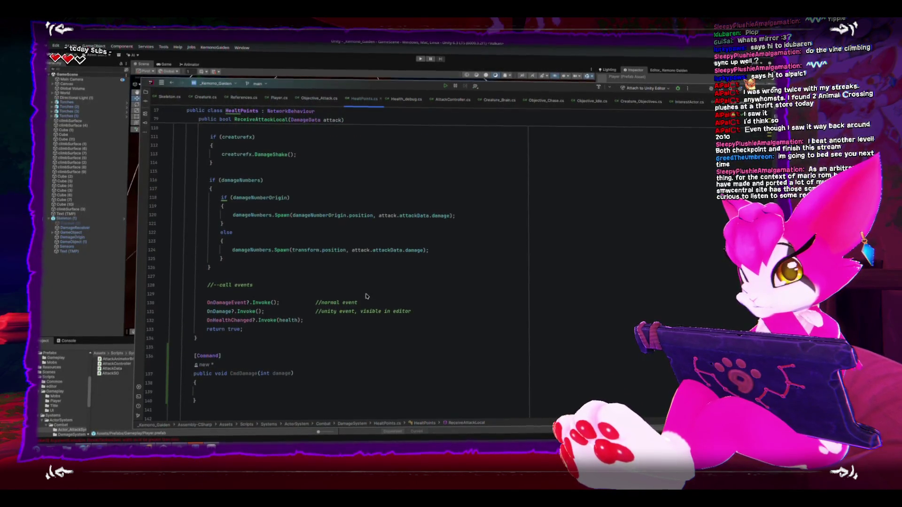
{"action": "left_click", "coordinate": [233, 393]}
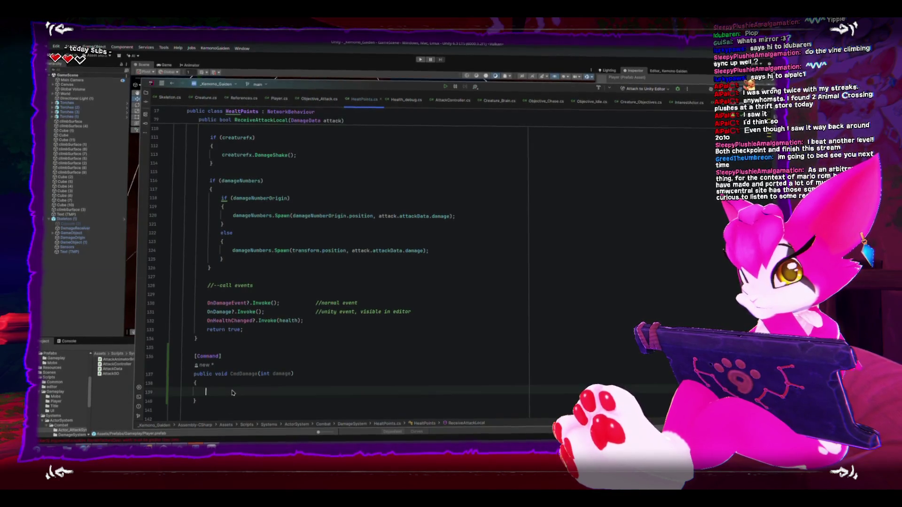
{"action": "scroll", "coordinate": [234, 393], "scroll_direction": "up", "scroll_amount": 5}
{"action": "scroll", "coordinate": [234, 392], "scroll_direction": "up", "scroll_amount": 8}
{"action": "left_click_drag", "start_coordinate": [207, 312], "coordinate": [444, 317]}
{"action": "key", "text": "ctrl+c"}
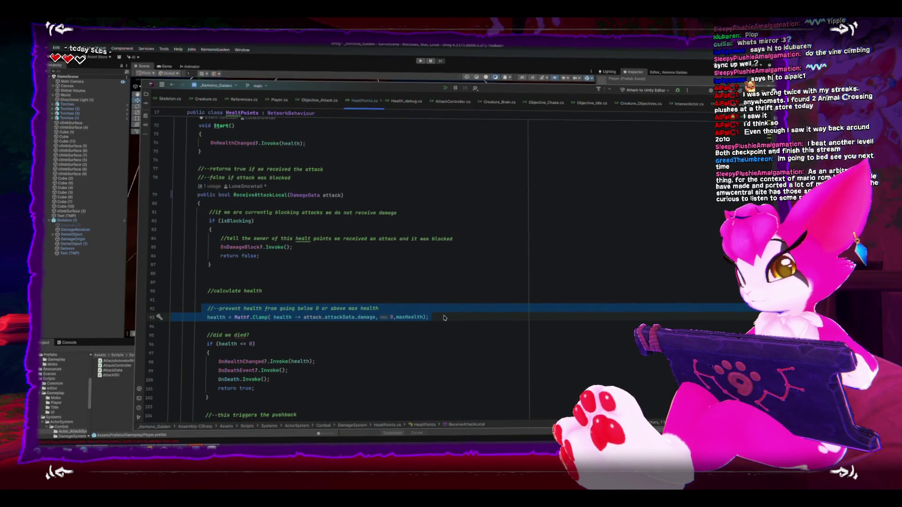
Paste the health clamp lines into CmdDamage so they subtract the damage parameter.
{"action": "scroll", "coordinate": [443, 317], "scroll_direction": "down", "scroll_amount": 10}
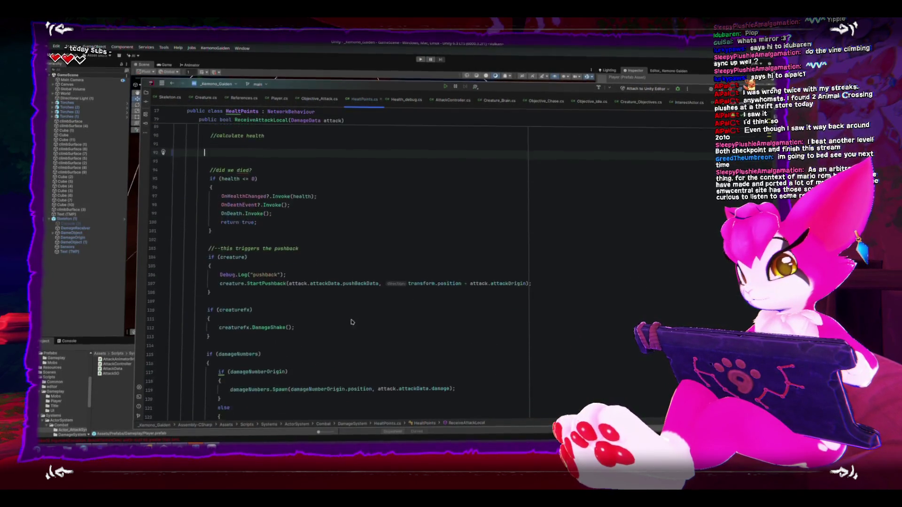
{"action": "left_click", "coordinate": [242, 397]}
{"action": "key", "text": "ctrl+v"}
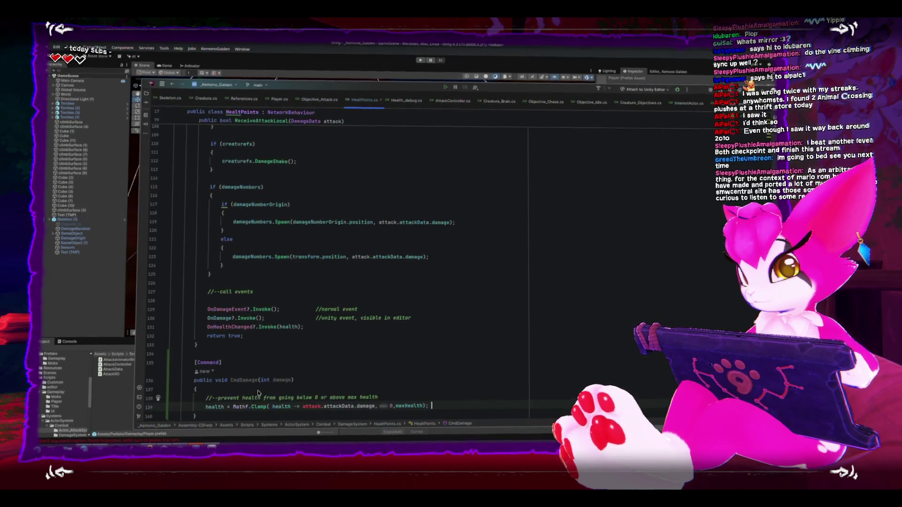
{"action": "key", "text": "Up"}
{"action": "key", "text": "Up"}
{"action": "key", "text": "Up"}
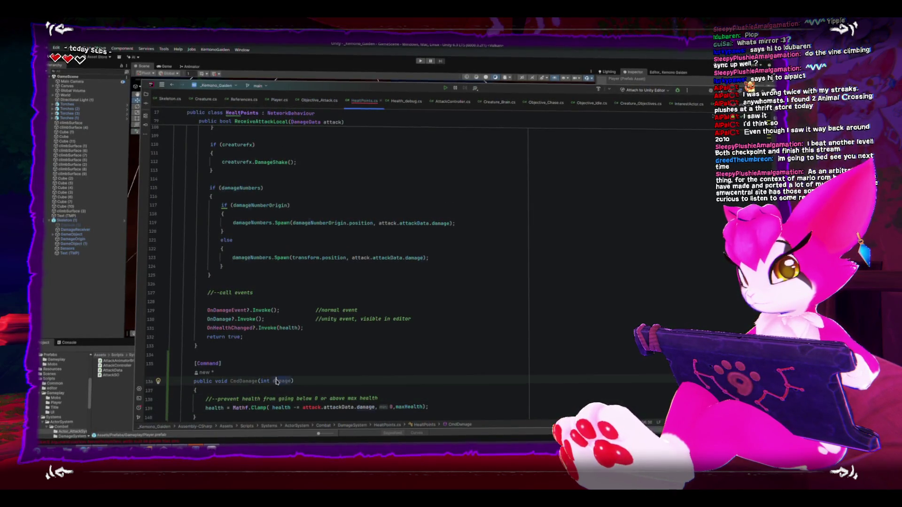
{"action": "left_click", "coordinate": [359, 407]}
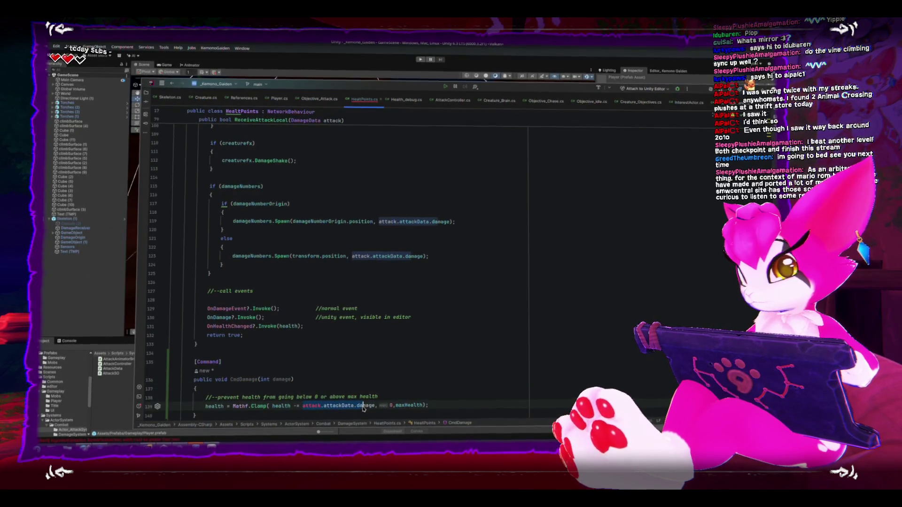
{"action": "key", "text": "ctrl+BackSpace"}
{"action": "key", "text": "ctrl+BackSpace"}
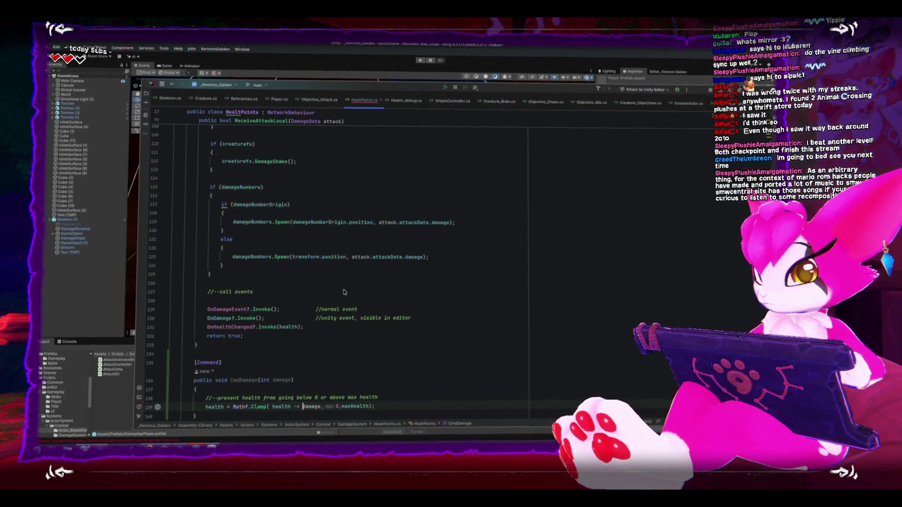
Under //calculate health, call CmdDamage(attack.attackData.damage) using autocomplete.
{"action": "double_click", "coordinate": [237, 380]}
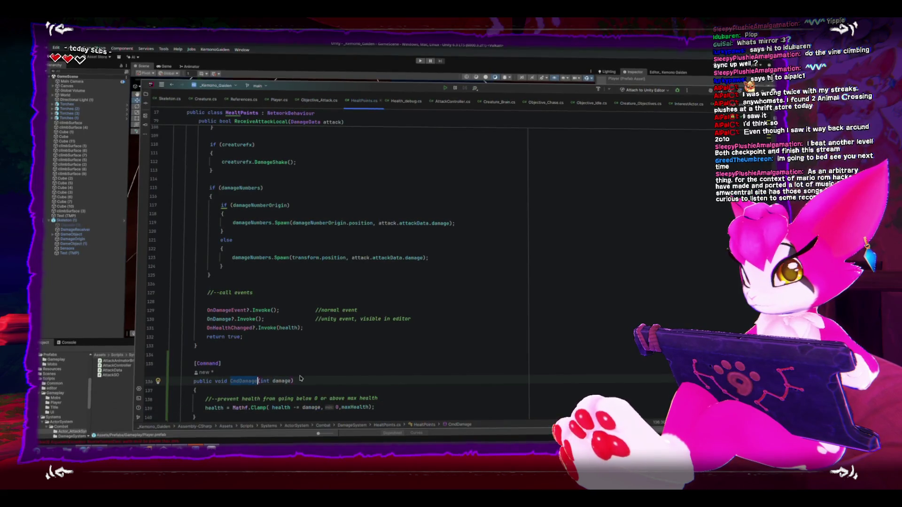
{"action": "scroll", "coordinate": [303, 377], "scroll_direction": "up", "scroll_amount": 12}
{"action": "left_click", "coordinate": [258, 313]}
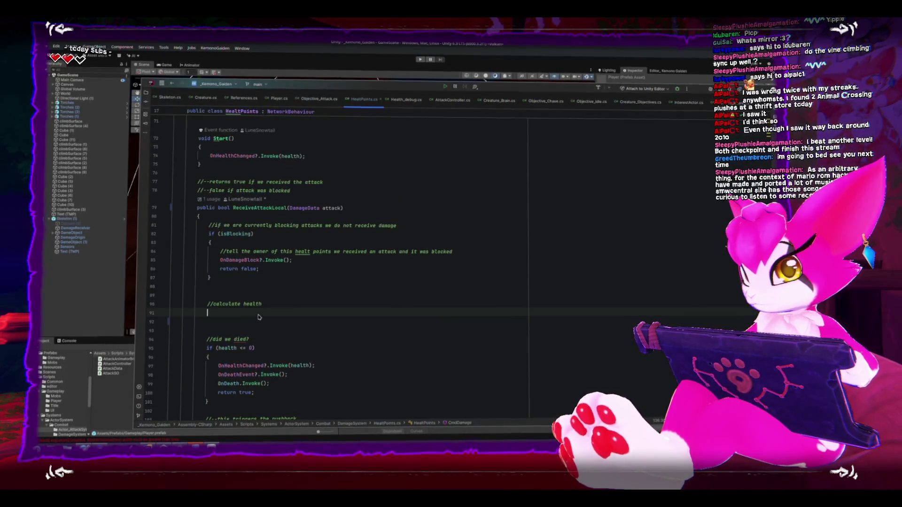
{"action": "type", "text": "CM"}
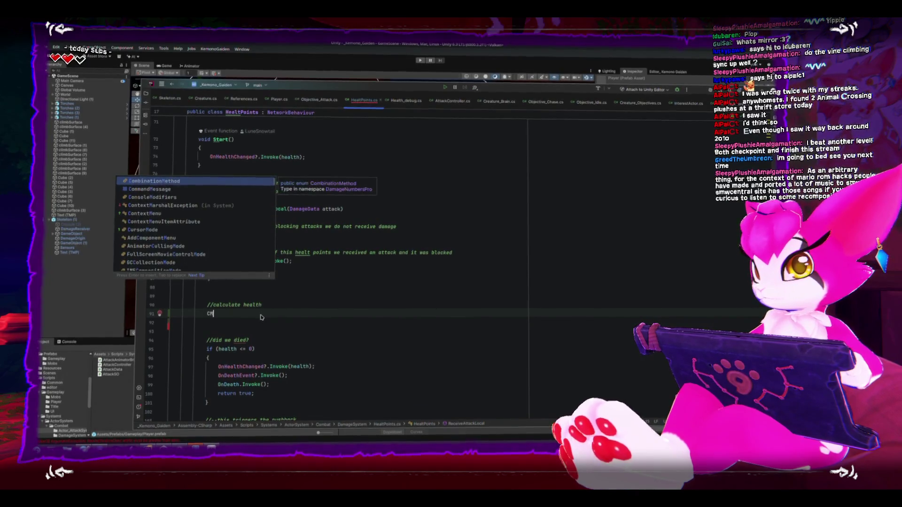
{"action": "key", "text": "Return"}
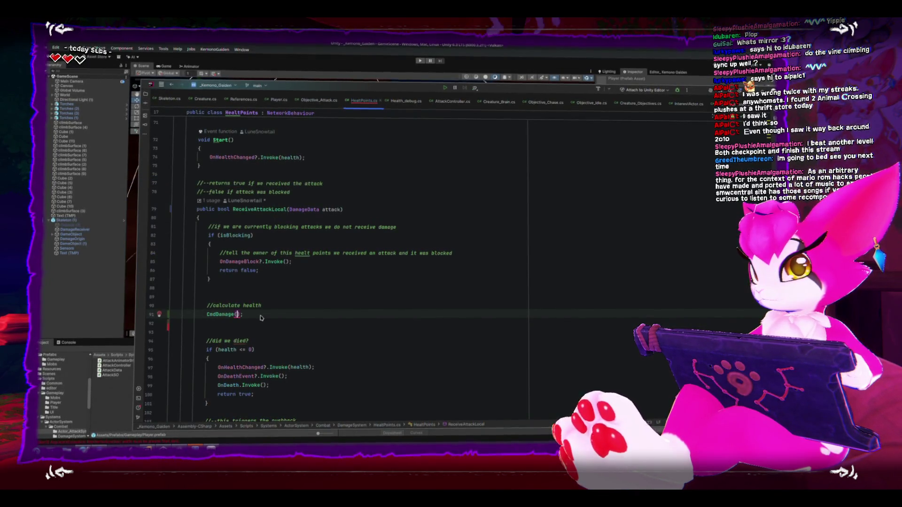
{"action": "type", "text": "attack."}
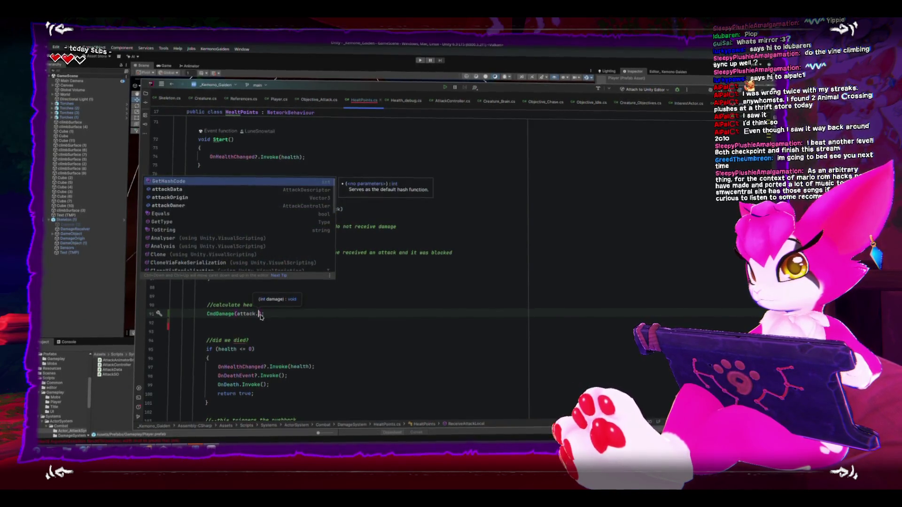
{"action": "type", "text": "attackData.damage"}
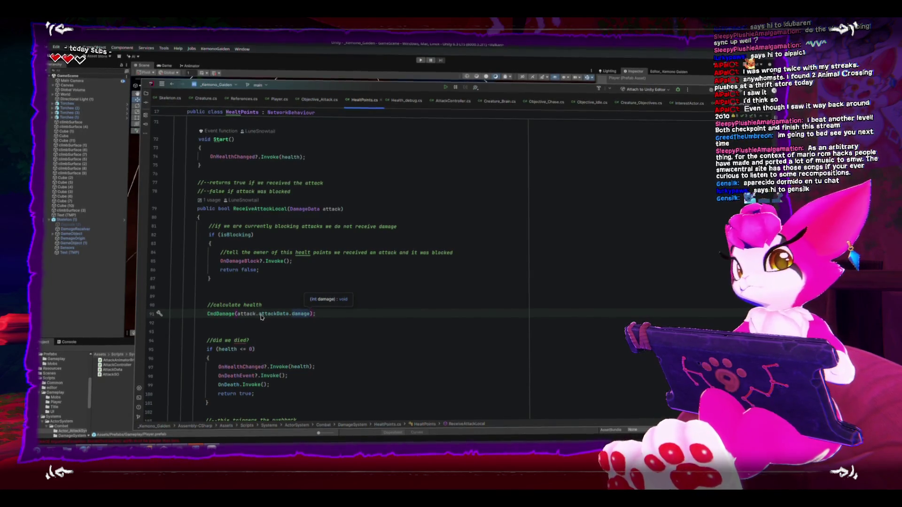
{"action": "left_click", "coordinate": [326, 225]}
Build the Windows player from File > Build Profiles into the KemonoBuild folder.
{"action": "left_click", "coordinate": [348, 69]}
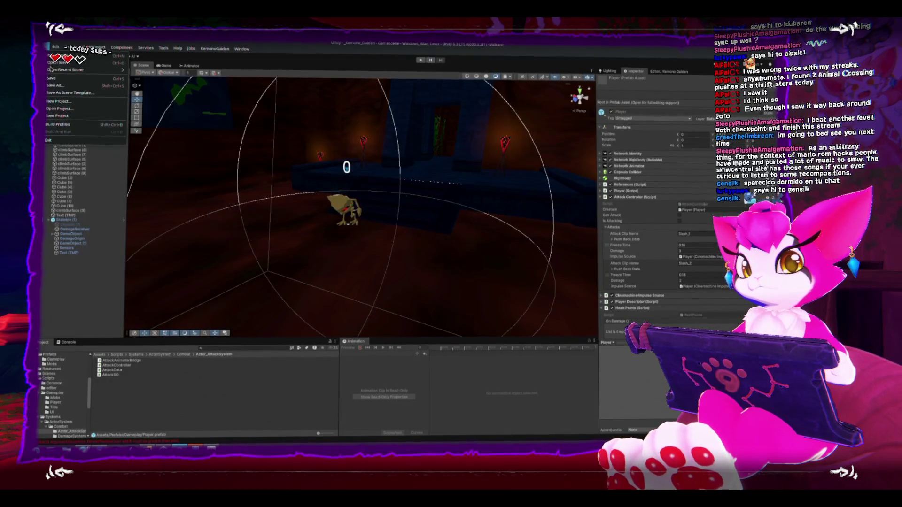
{"action": "left_click", "coordinate": [241, 49]}
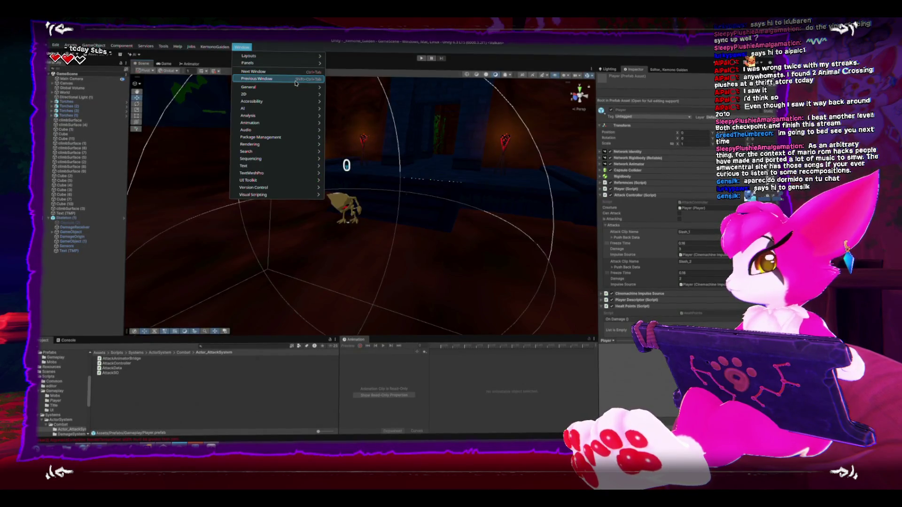
{"action": "left_click", "coordinate": [55, 46]}
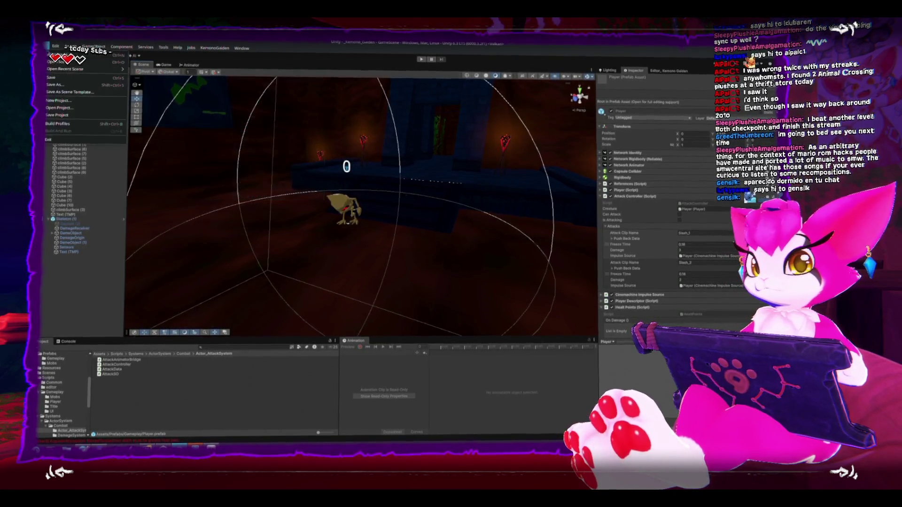
{"action": "left_click", "coordinate": [60, 126]}
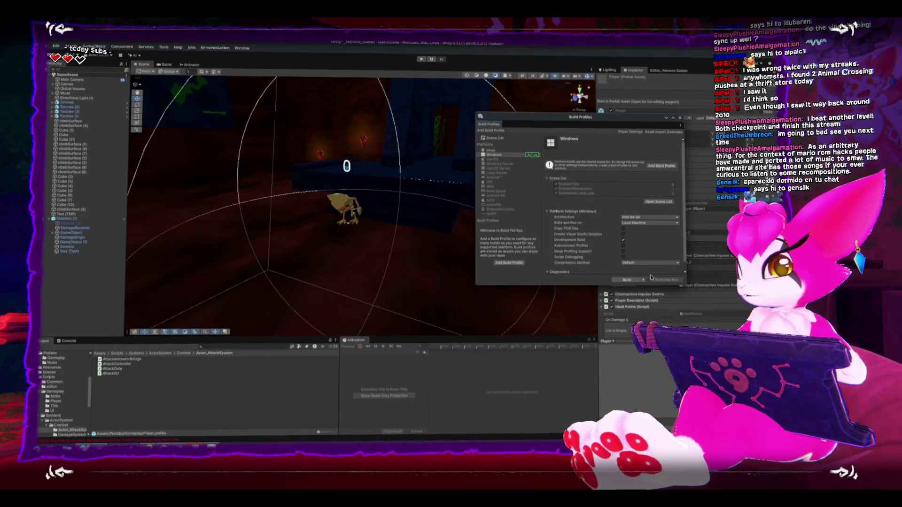
{"action": "left_click", "coordinate": [627, 280]}
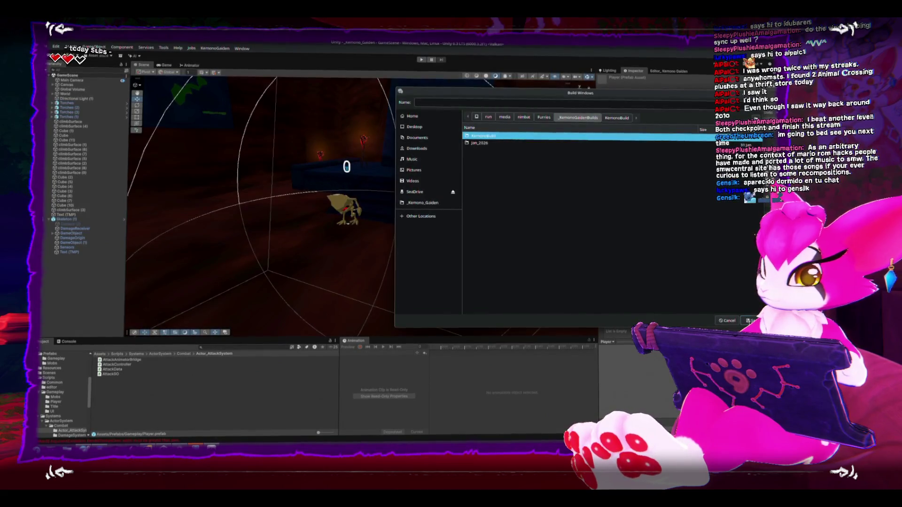
{"action": "left_click", "coordinate": [748, 321]}
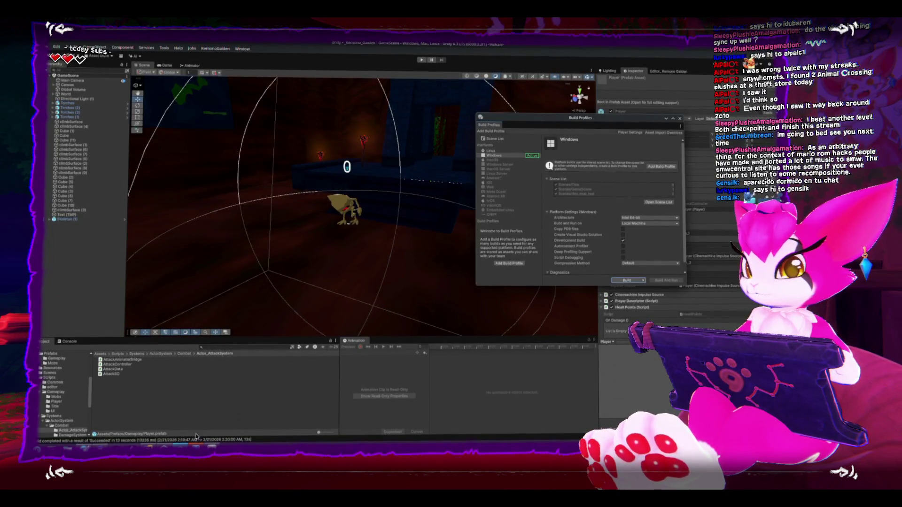
{"action": "key", "text": "alt+Tab"}
Stop the running Kemono Gaiden.exe in Steam and launch the new build.
{"action": "left_click", "coordinate": [247, 233]}
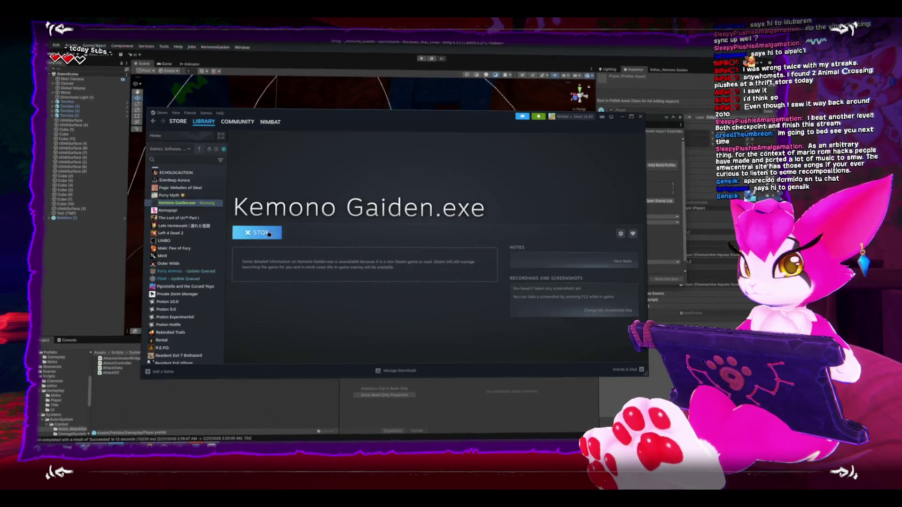
{"action": "left_click", "coordinate": [246, 235]}
{"action": "left_click", "coordinate": [395, 258]}
{"action": "left_click", "coordinate": [257, 232]}
Close Build Profiles in Unity and enter play mode with Ctrl+P.
{"action": "left_click", "coordinate": [381, 66]}
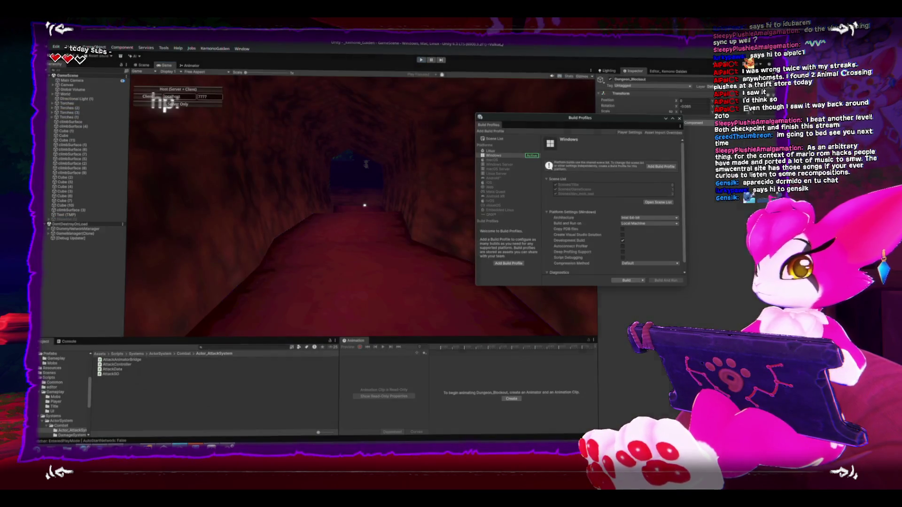
{"action": "left_click", "coordinate": [422, 60]}
{"action": "left_click", "coordinate": [679, 118]}
{"action": "key", "text": "ctrl+p"}
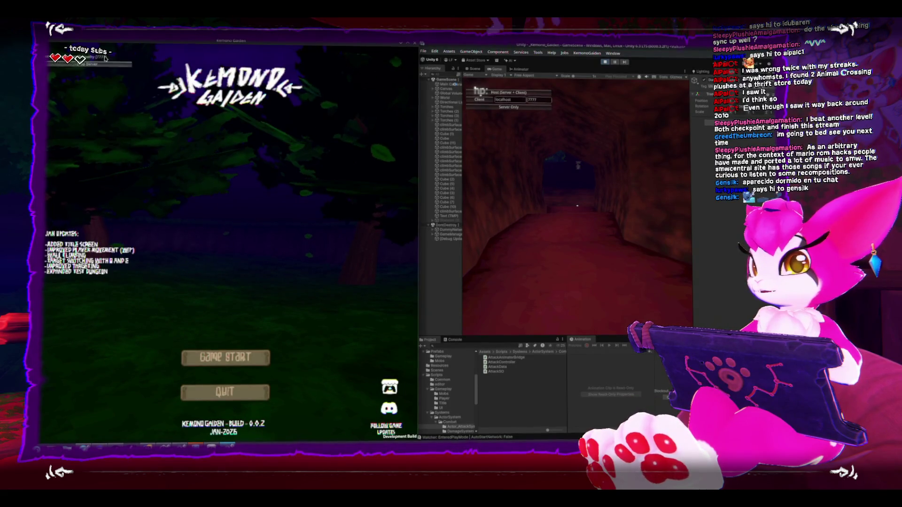
Start a hosted game from Kemono Gaiden's title screen and join it from the editor as Client.
{"action": "left_click", "coordinate": [225, 357]}
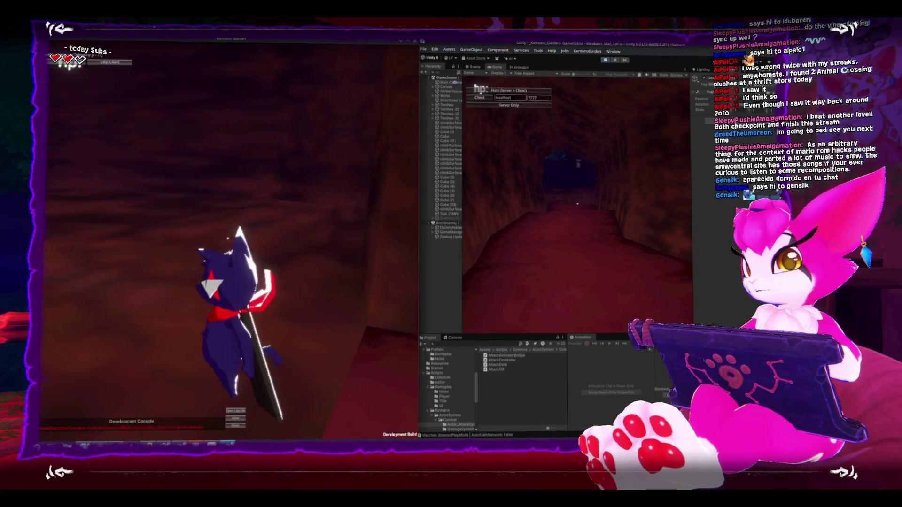
{"action": "key", "text": "Escape"}
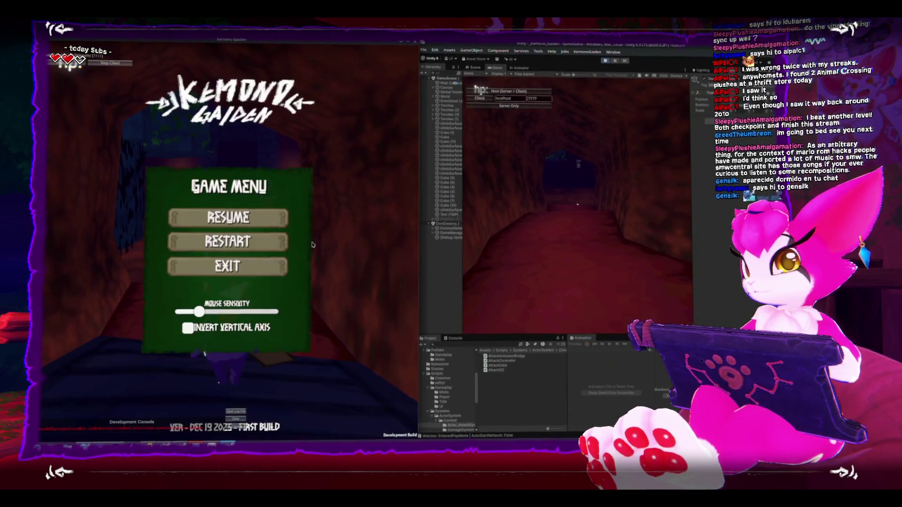
{"action": "key", "text": "Escape"}
{"action": "key", "text": "Escape"}
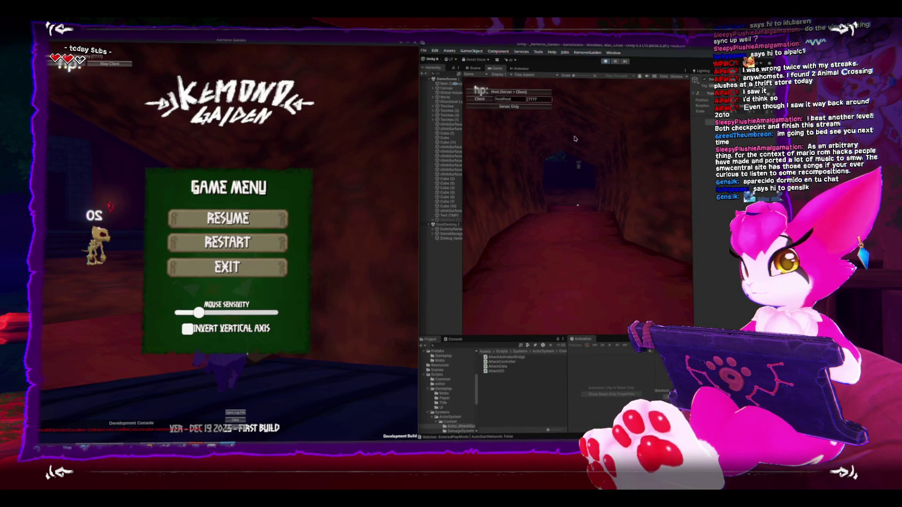
{"action": "key", "text": "Escape"}
{"action": "key", "text": "Escape"}
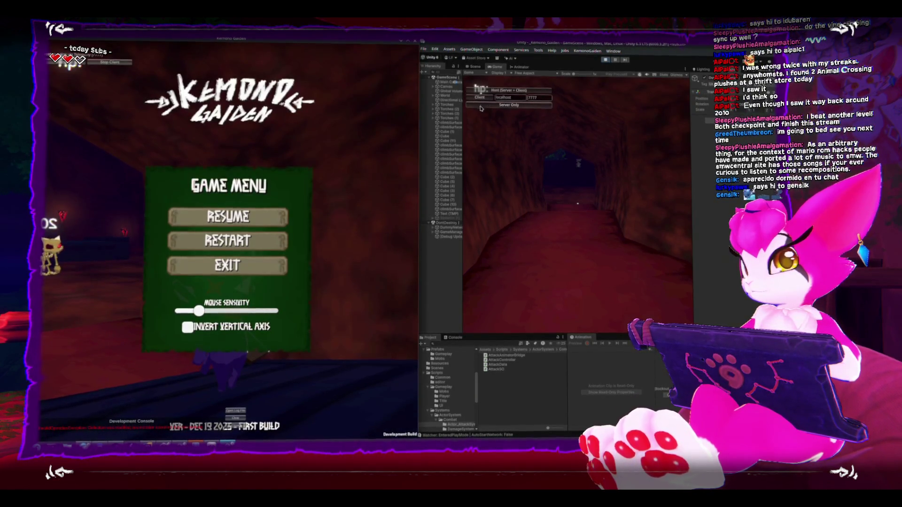
{"action": "key", "text": "Escape"}
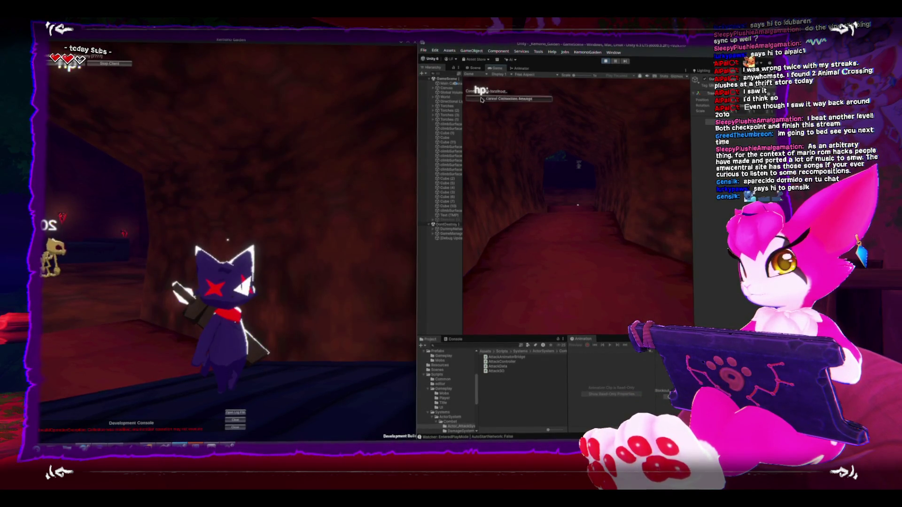
{"action": "left_click", "coordinate": [481, 100]}
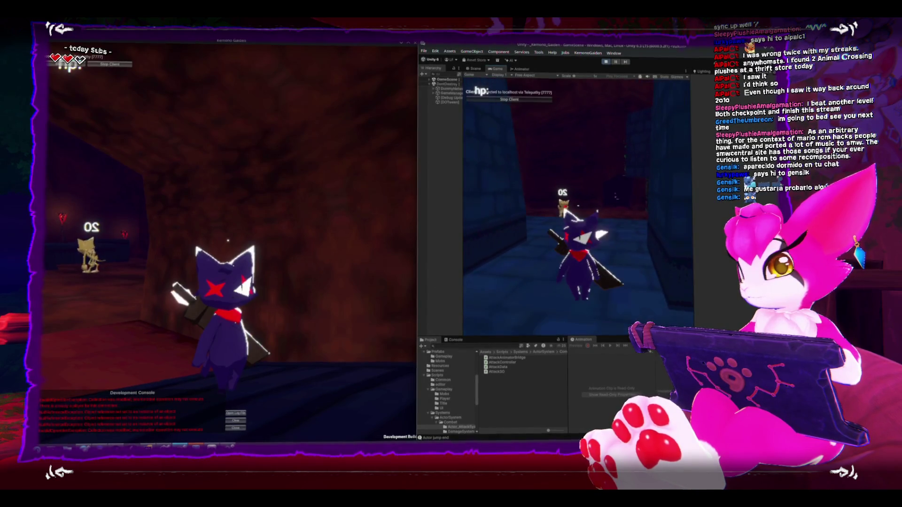
Pause the game and clear Unity's Console log.
{"action": "key", "text": "Escape"}
{"action": "key", "text": "Escape"}
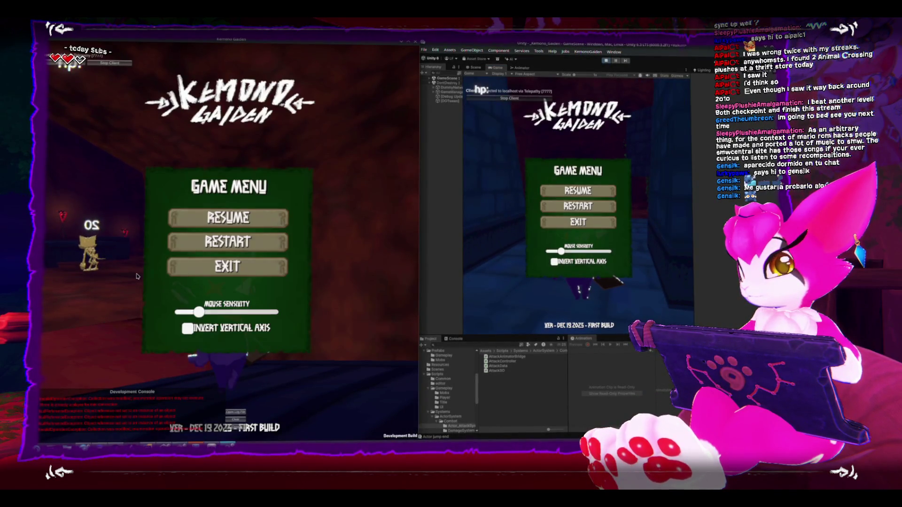
{"action": "key", "text": "Escape"}
{"action": "key", "text": "Escape"}
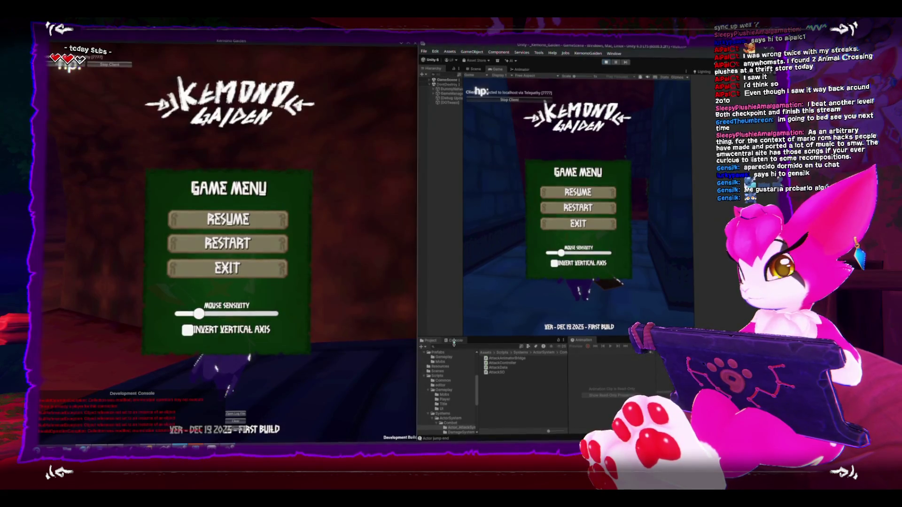
{"action": "left_click", "coordinate": [454, 340]}
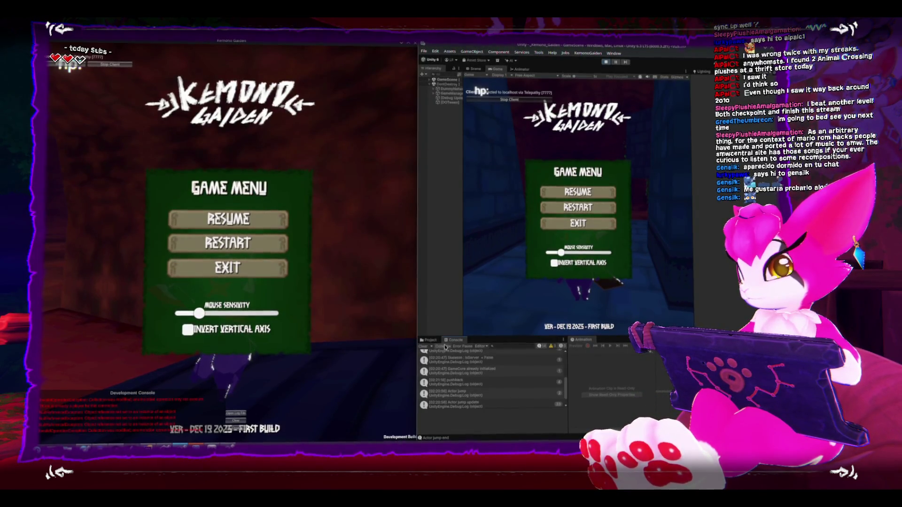
{"action": "left_click", "coordinate": [423, 346]}
Attack the skeleton in both windows; its health label stays at 20.
{"action": "key", "text": "Escape"}
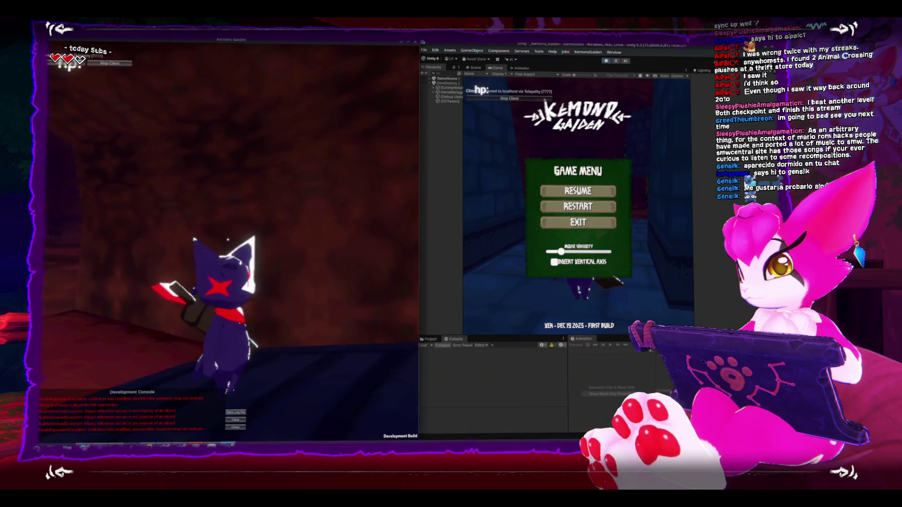
{"action": "key", "text": "Escape"}
{"action": "key", "text": "Escape"}
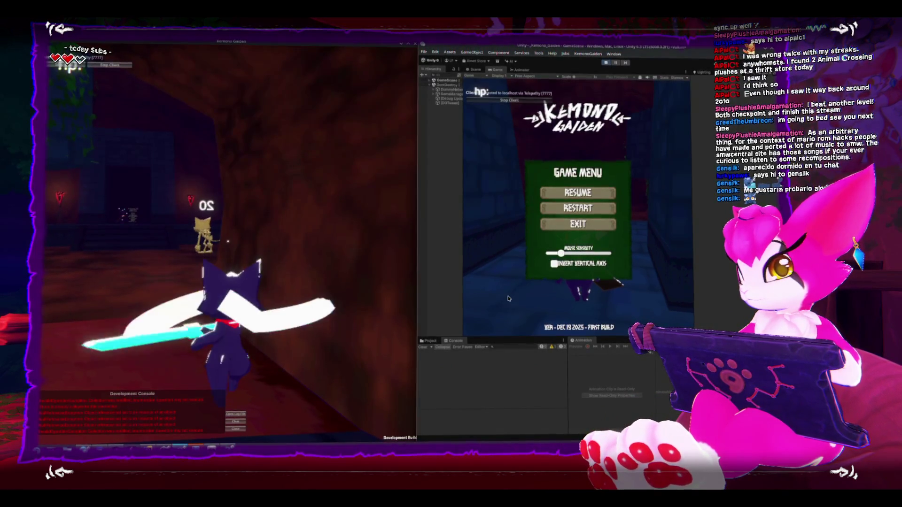
{"action": "key", "text": "Escape"}
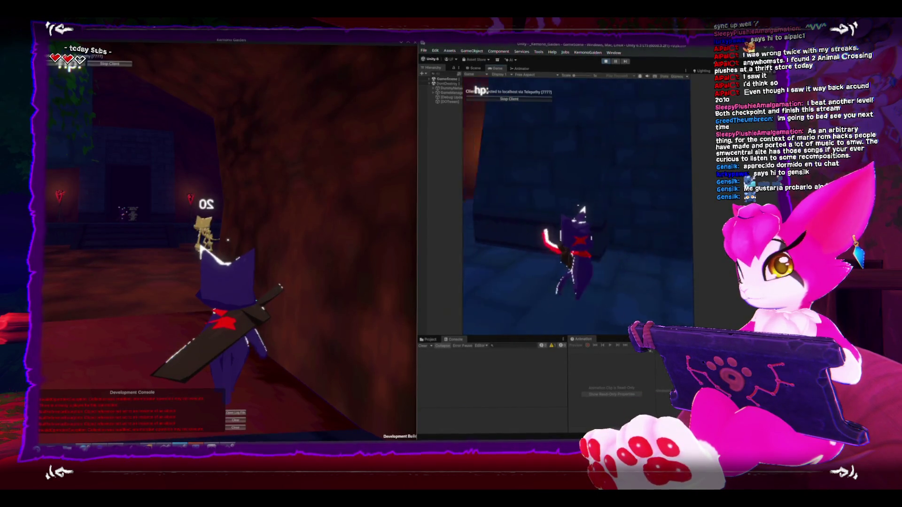
{"action": "key", "text": "Escape"}
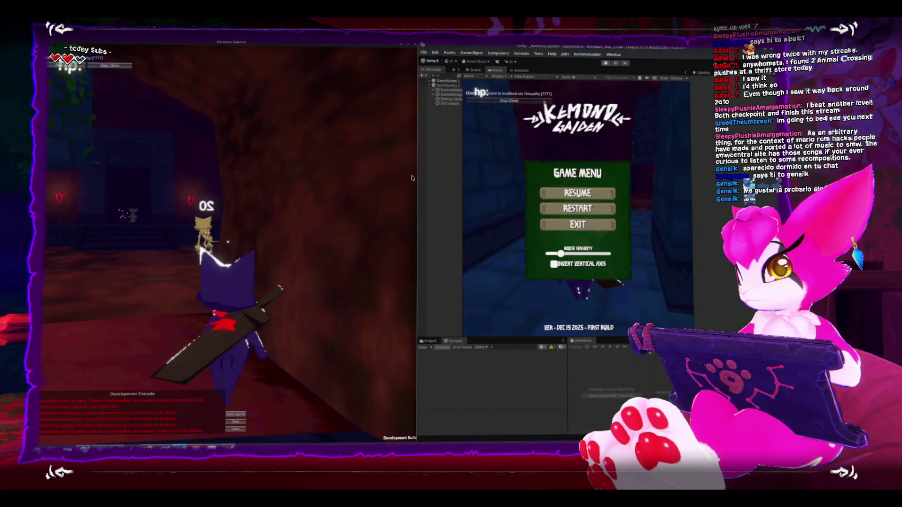
{"action": "left_click", "coordinate": [578, 201]}
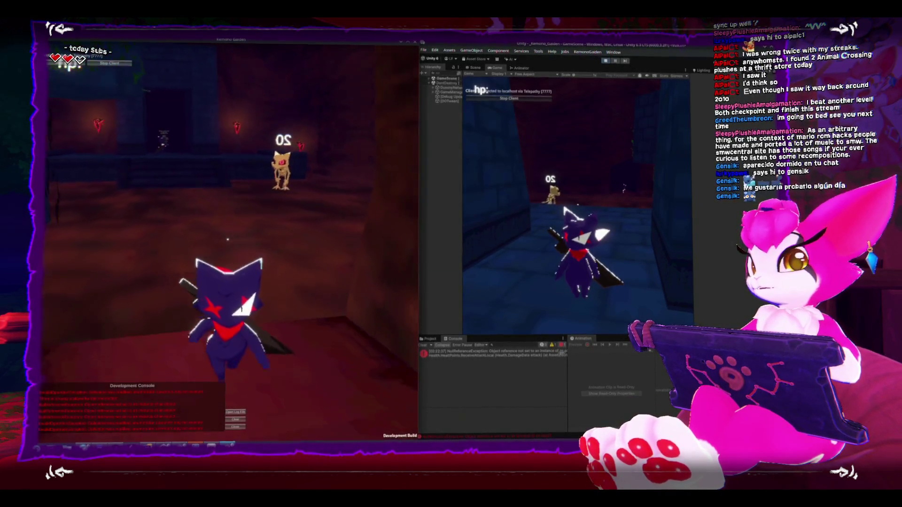
{"action": "key", "text": "Escape"}
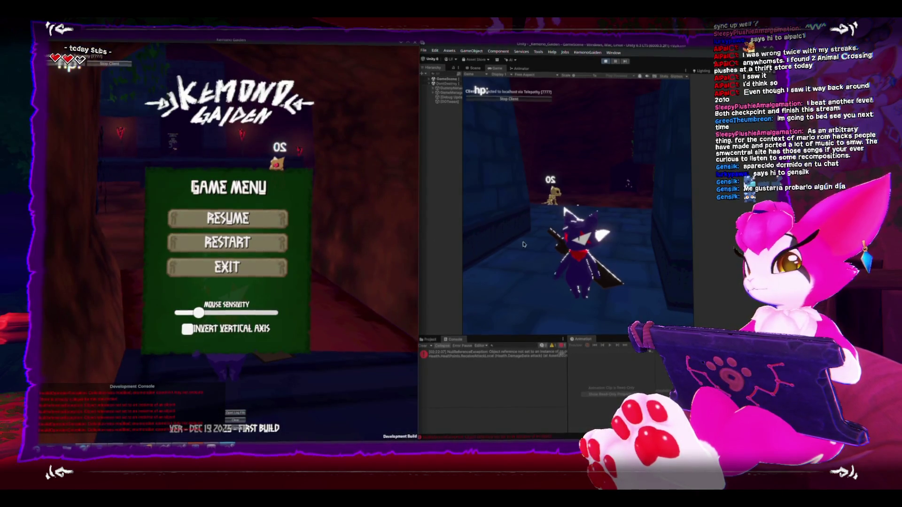
{"action": "key", "text": "Escape"}
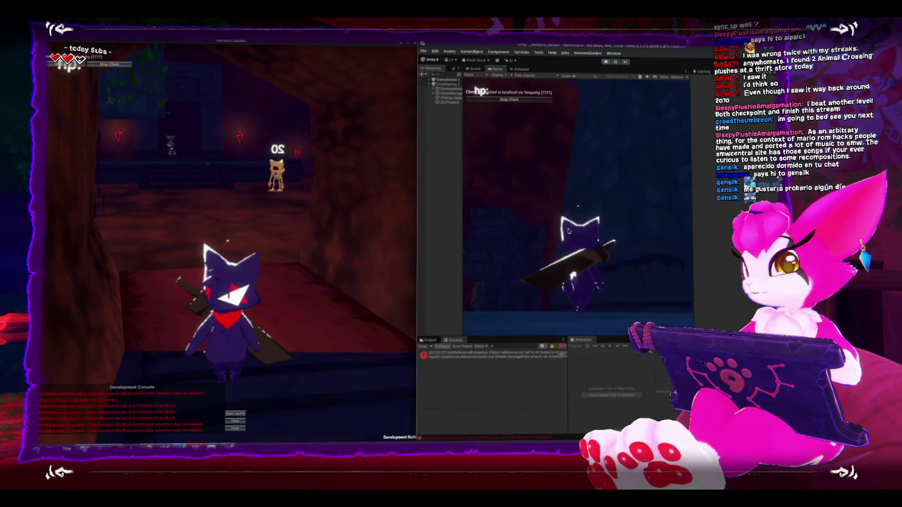
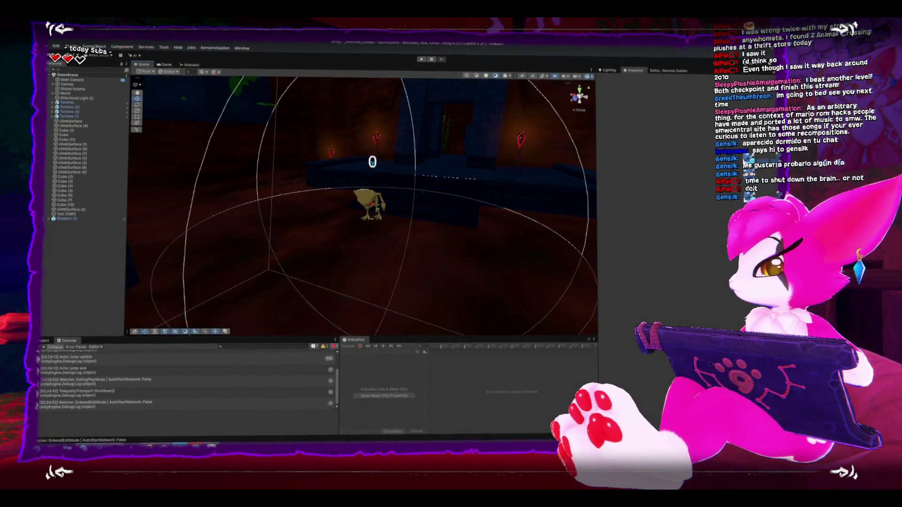
Check the Mirror Commands docs, then select the Skeleton (1) enemy in the Scene view.
{"action": "key", "text": "alt+Tab"}
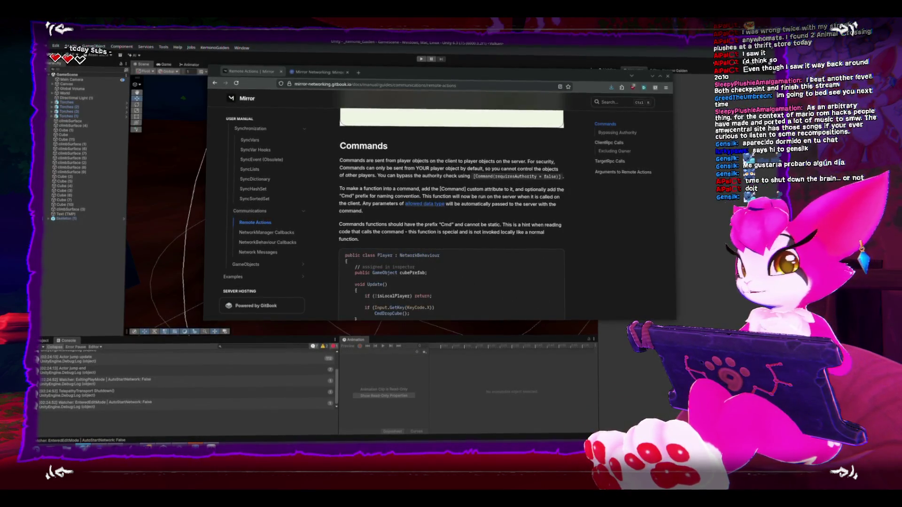
{"action": "left_click", "coordinate": [104, 169]}
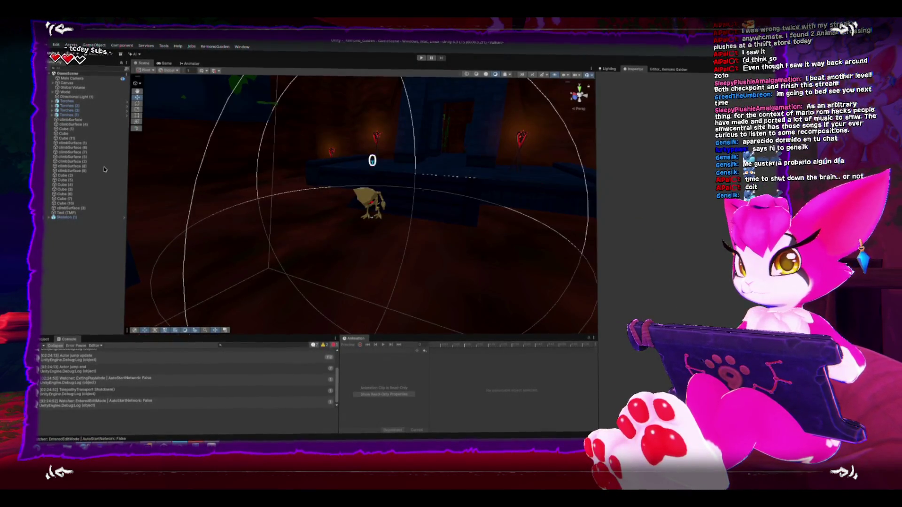
{"action": "left_click", "coordinate": [373, 196]}
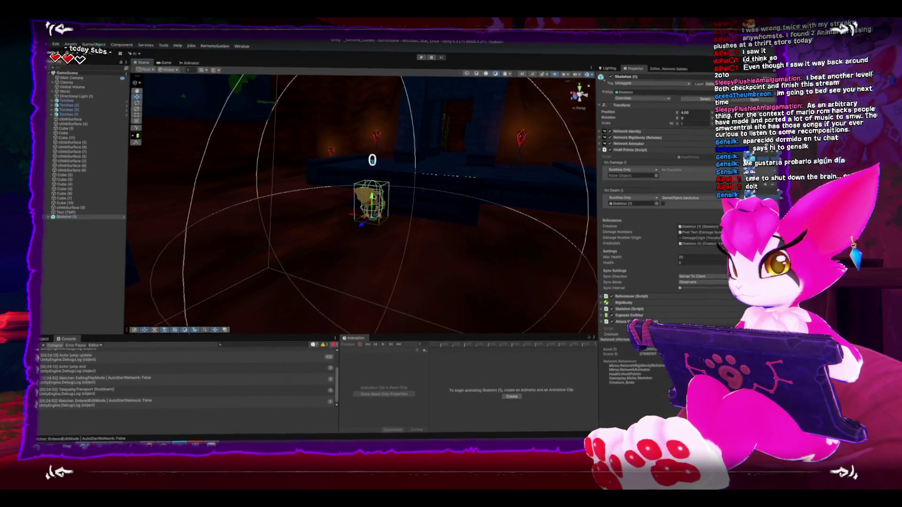
Frame the selected skeleton with F and orbit the Scene view around it.
{"action": "key", "text": "f"}
{"action": "left_click_drag", "start_coordinate": [333, 190], "coordinate": [342, 183]}
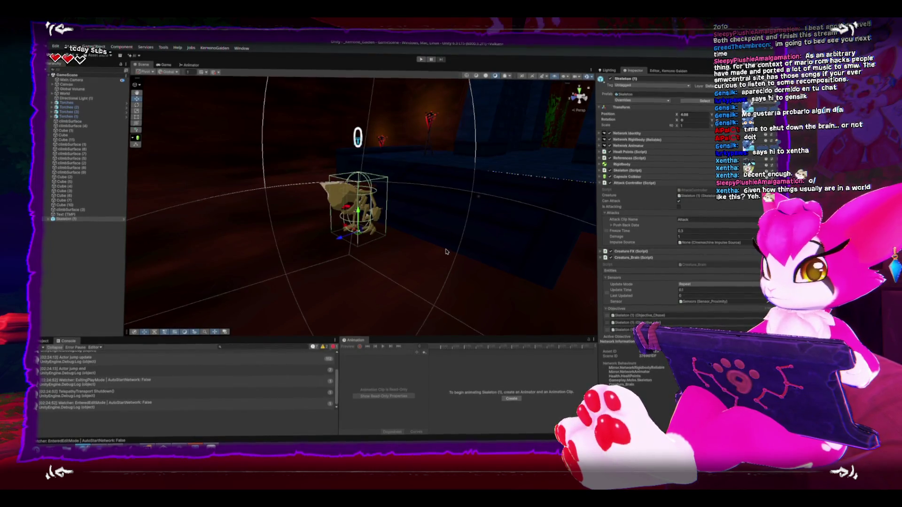
Collapse Attack Controller, Creature_Brain and the three Objective components, then play as Host (Server + Client).
{"action": "left_click", "coordinate": [600, 184]}
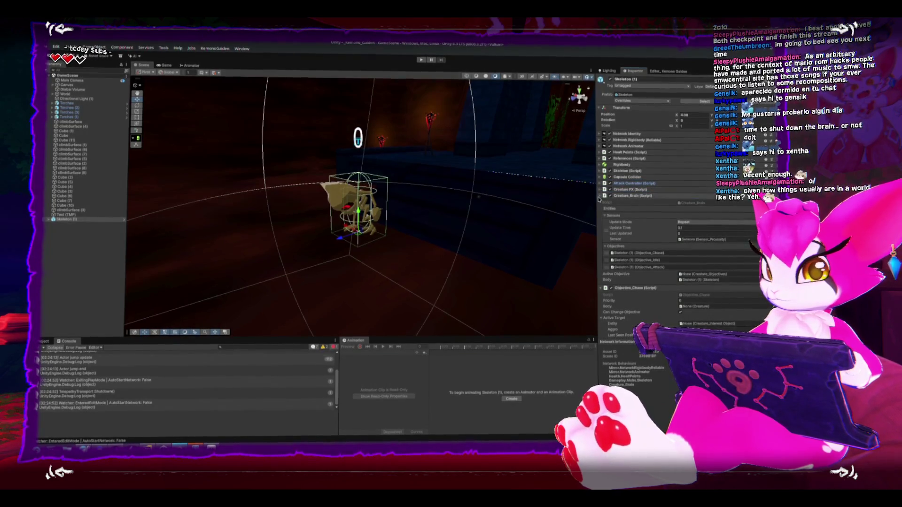
{"action": "left_click", "coordinate": [600, 196]}
{"action": "left_click", "coordinate": [600, 201]}
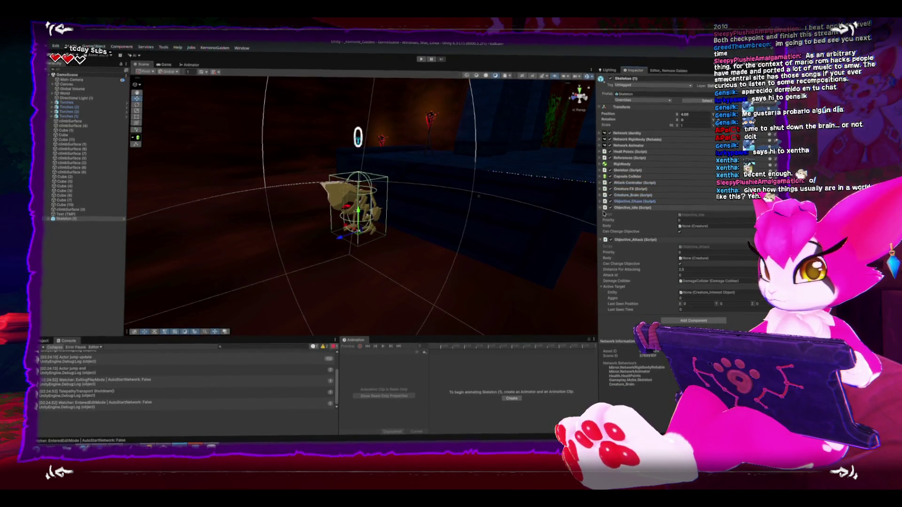
{"action": "left_click", "coordinate": [600, 207]}
{"action": "left_click", "coordinate": [600, 213]}
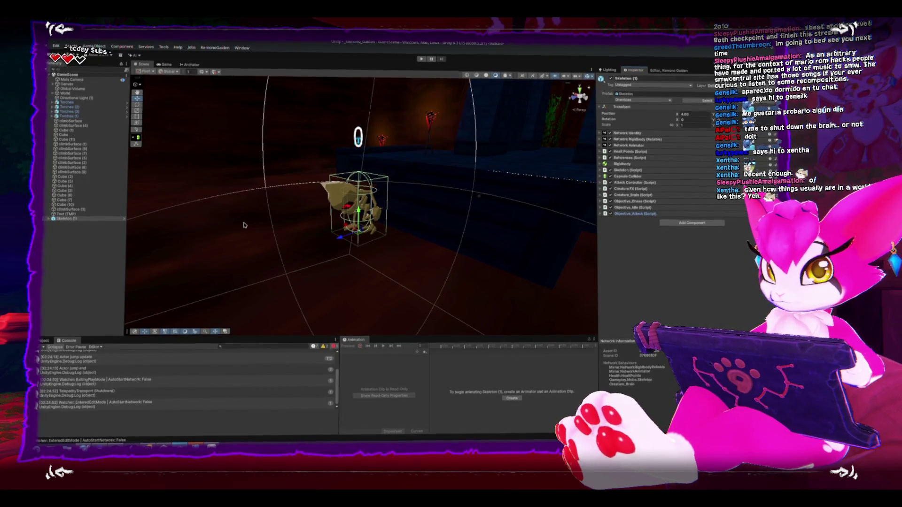
{"action": "left_click", "coordinate": [422, 60]}
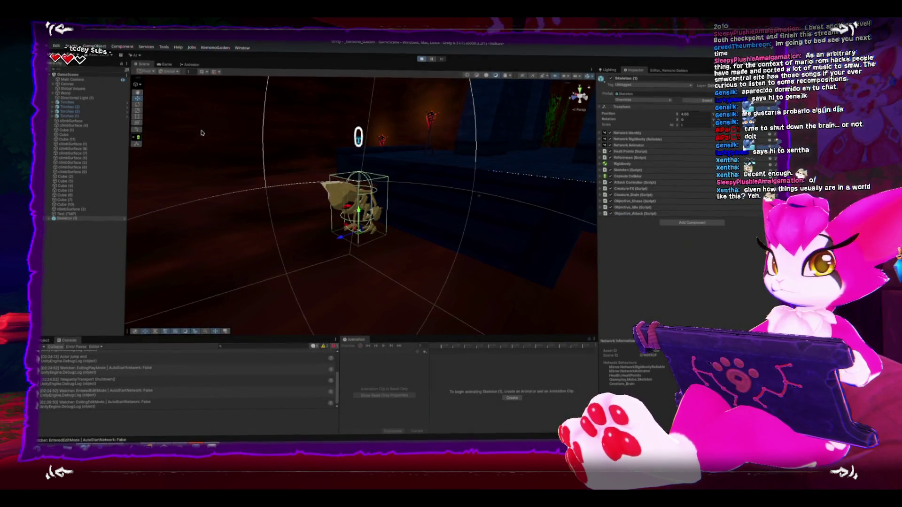
{"action": "left_click", "coordinate": [158, 90]}
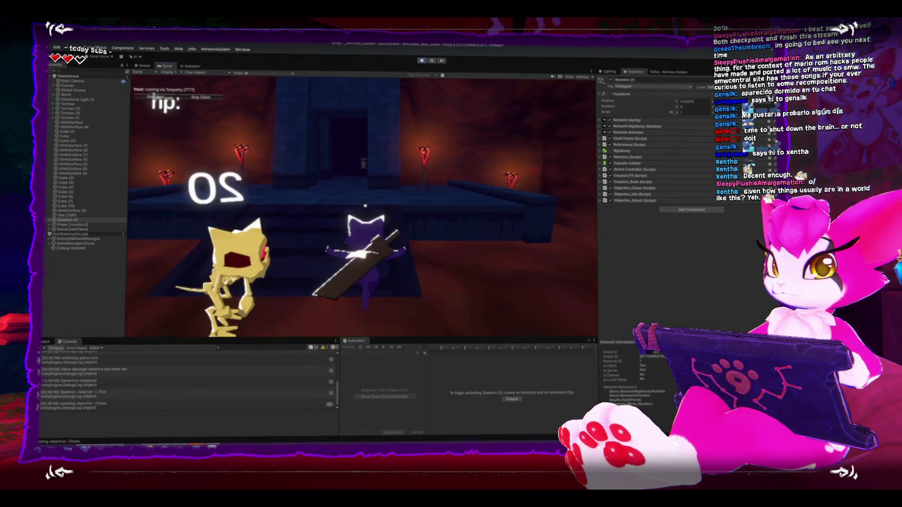
Run the player past the skeleton, pause with Esc, and expand Player [connId=0] in the Hierarchy.
{"action": "key", "text": "w"}
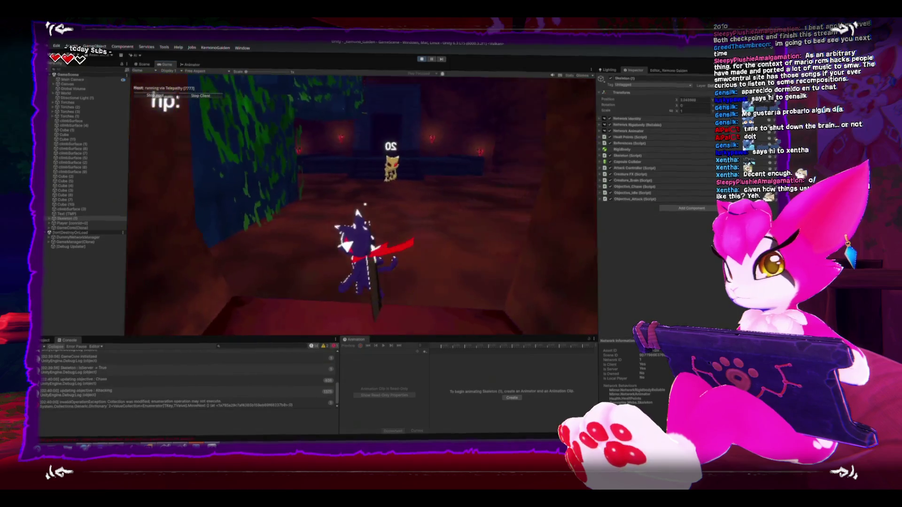
{"action": "key", "text": "Escape"}
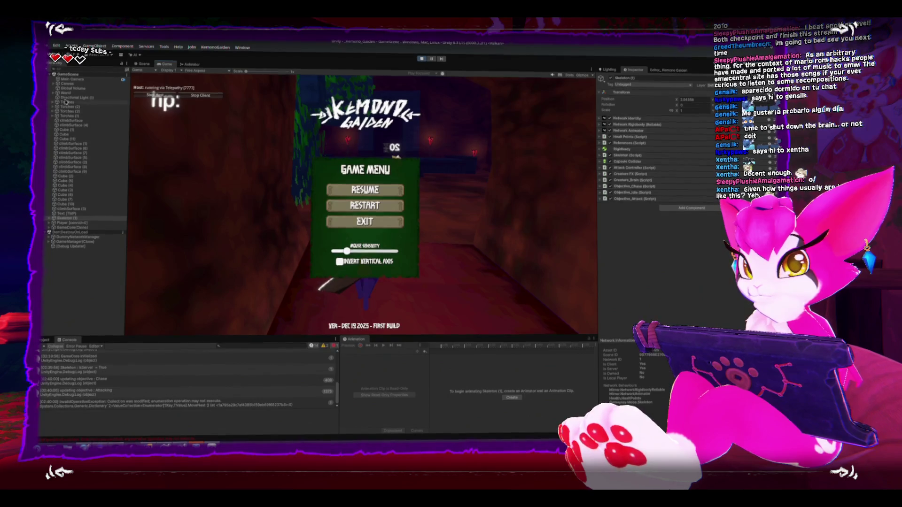
{"action": "left_click", "coordinate": [52, 223]}
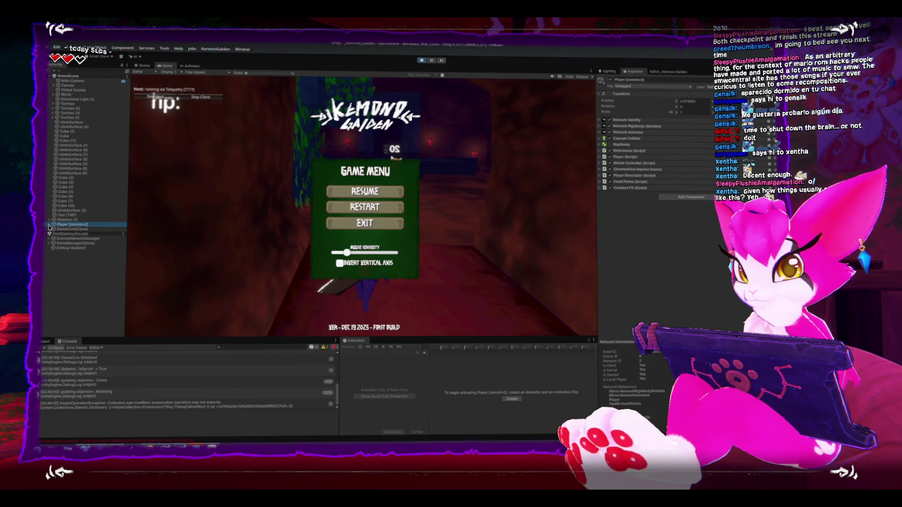
{"action": "left_click", "coordinate": [49, 225]}
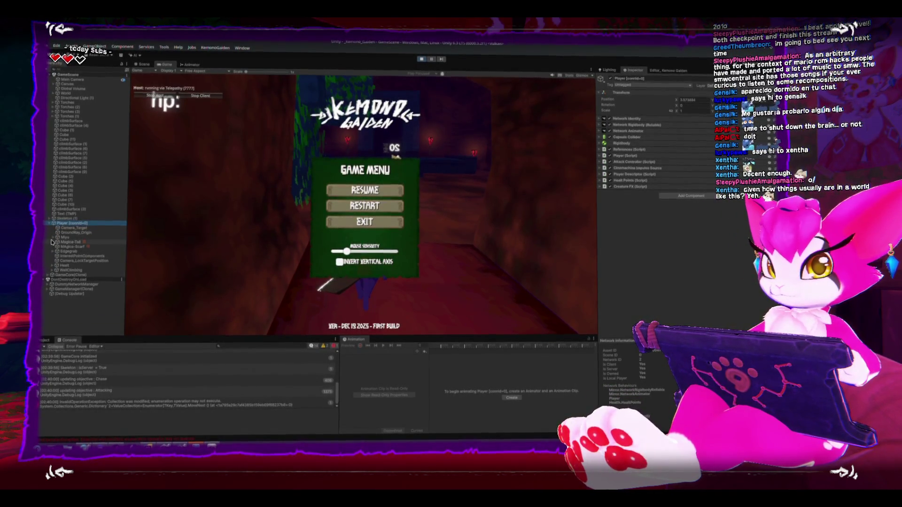
Expand Miyu > Armature, select SwordCollider, and open its Damage Collider script.
{"action": "left_click", "coordinate": [63, 248]}
{"action": "left_click", "coordinate": [68, 256]}
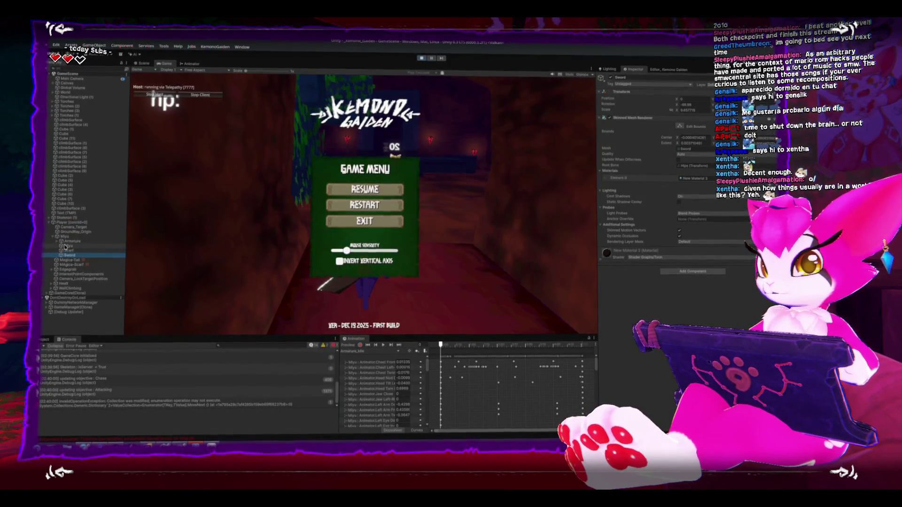
{"action": "left_click", "coordinate": [57, 243]}
{"action": "left_click", "coordinate": [57, 242]}
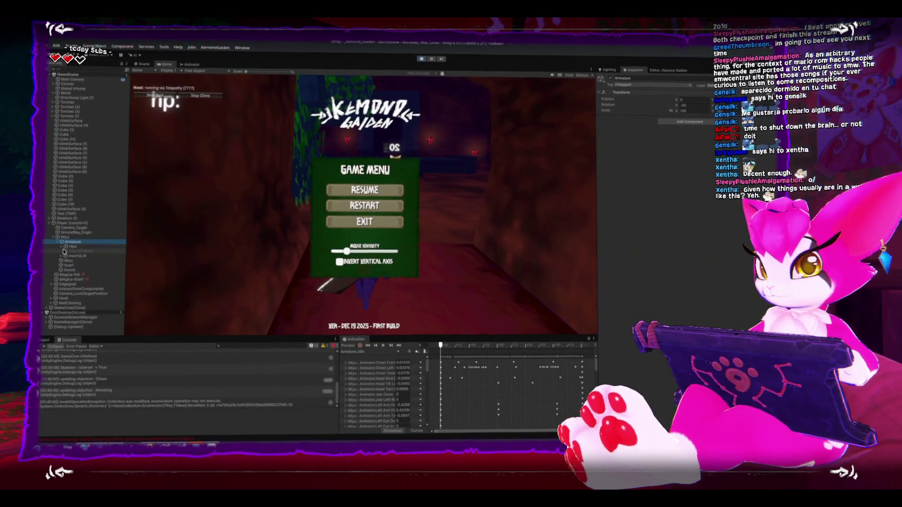
{"action": "left_click", "coordinate": [74, 252]}
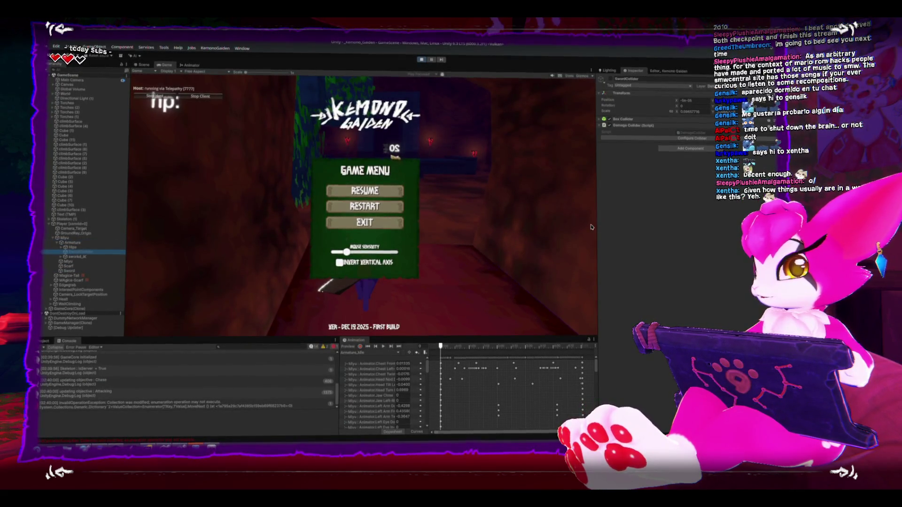
{"action": "double_click", "coordinate": [697, 132]}
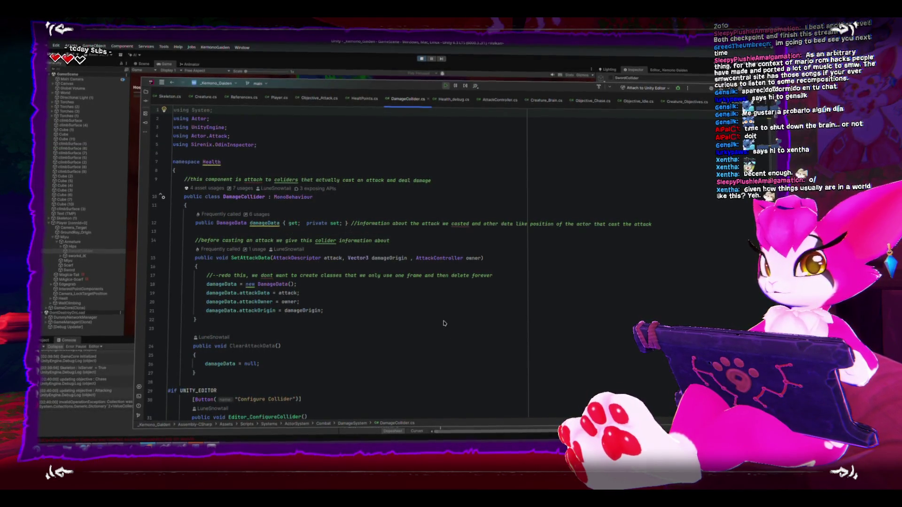
Read through DamageCollider.cs and its SetAttackData method, then return to Unity.
{"action": "scroll", "coordinate": [443, 321], "scroll_direction": "down", "scroll_amount": 2}
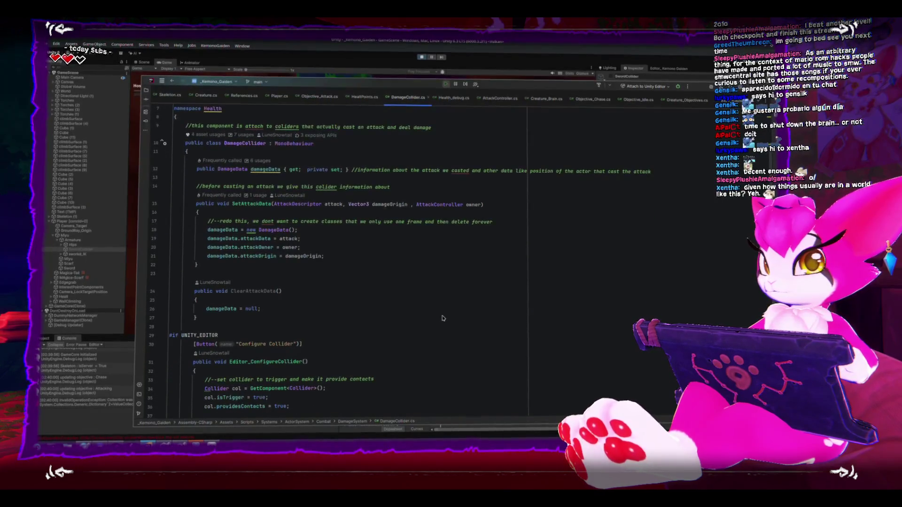
{"action": "scroll", "coordinate": [441, 318], "scroll_direction": "down", "scroll_amount": 2}
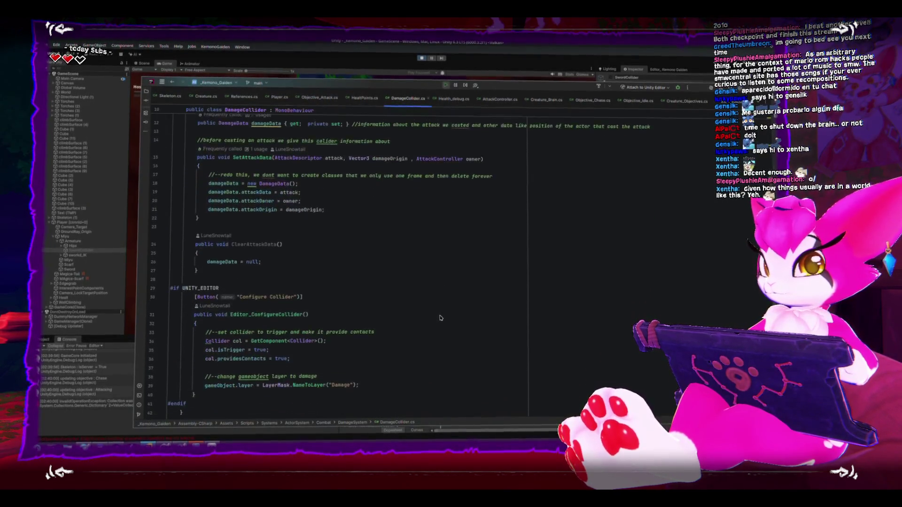
{"action": "scroll", "coordinate": [440, 318], "scroll_direction": "up", "scroll_amount": 3}
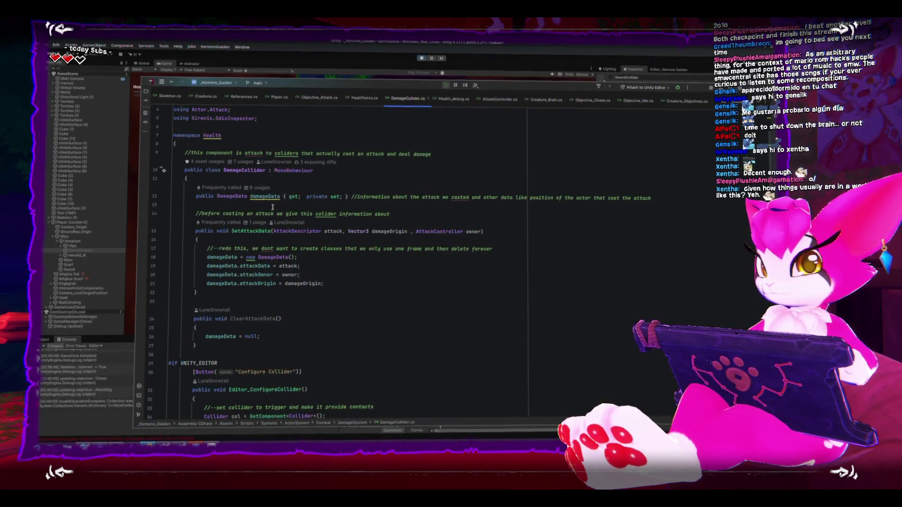
{"action": "mouse_move", "coordinate": [271, 233]}
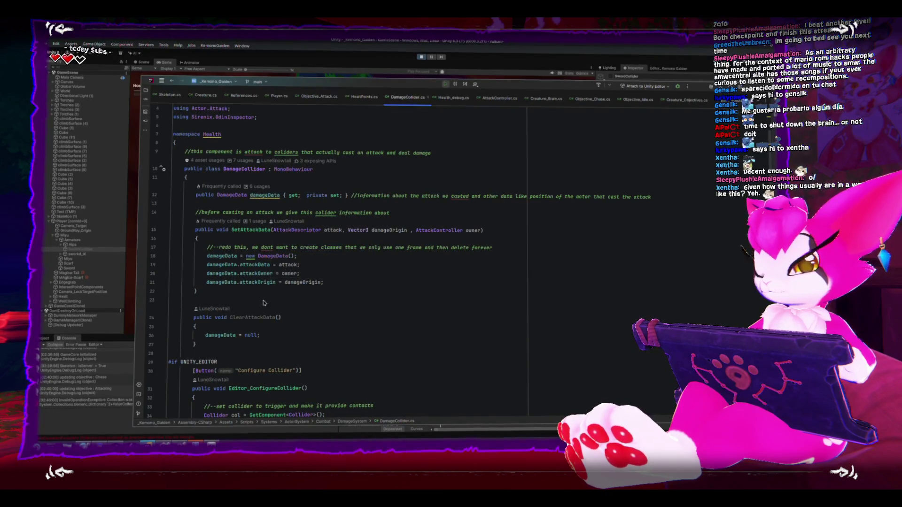
{"action": "key", "text": "alt+Tab"}
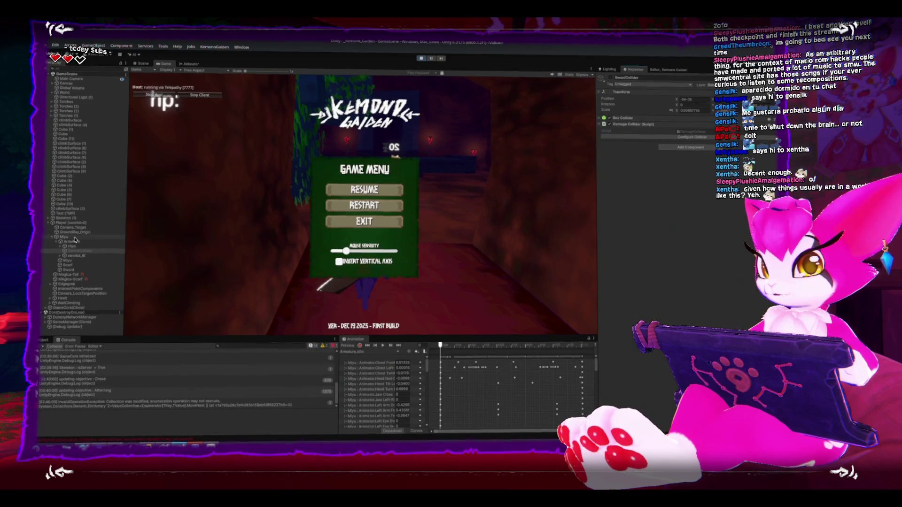
Select Skeleton (1), expand it, and select its DamageReceiver child.
{"action": "left_click", "coordinate": [66, 218]}
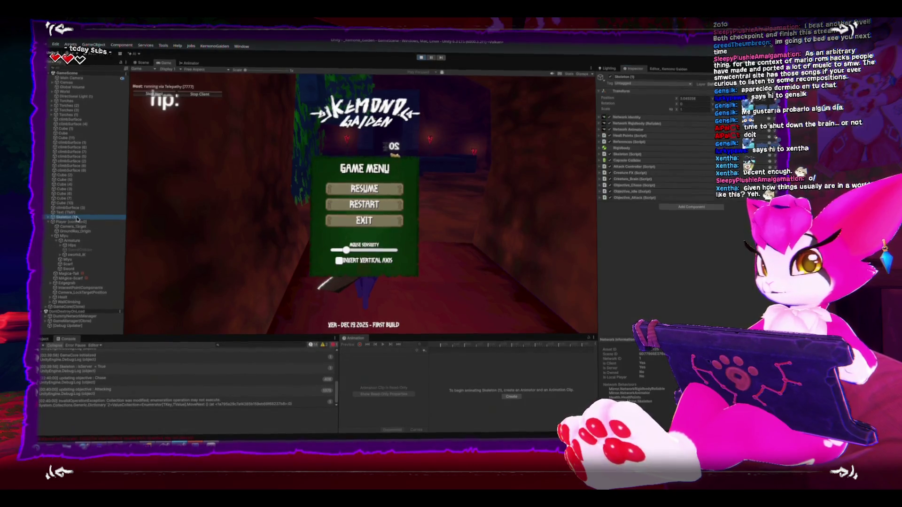
{"action": "left_click", "coordinate": [48, 219]}
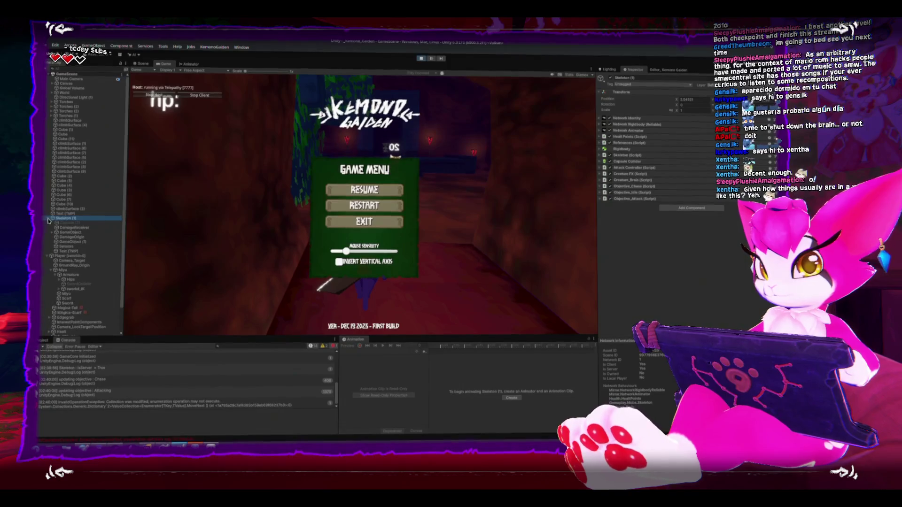
{"action": "left_click", "coordinate": [71, 228]}
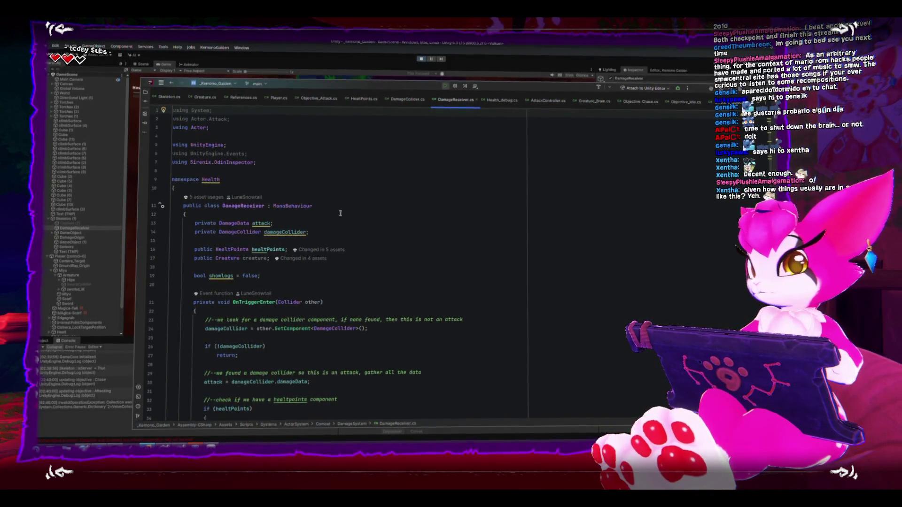
{"action": "scroll", "coordinate": [313, 224], "scroll_direction": "down", "scroll_amount": 2}
{"action": "scroll", "coordinate": [313, 223], "scroll_direction": "down", "scroll_amount": 1}
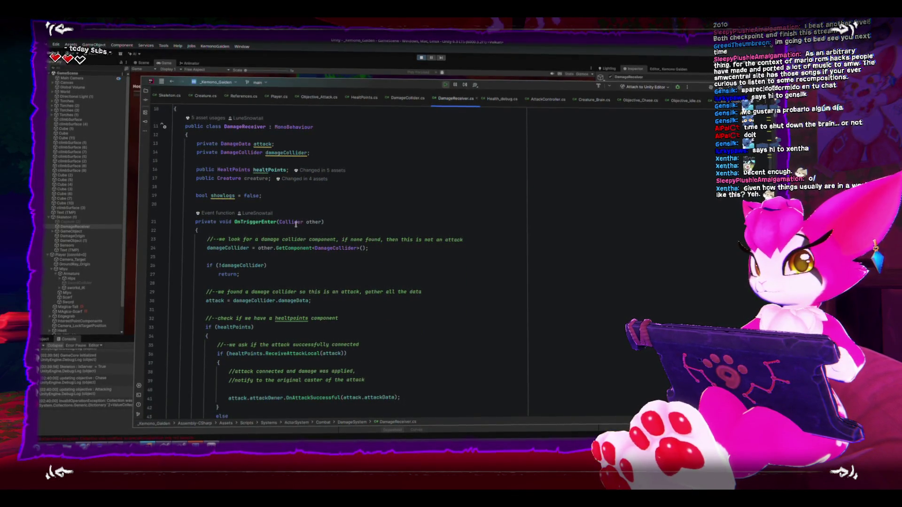
{"action": "scroll", "coordinate": [229, 276], "scroll_direction": "down", "scroll_amount": 1}
{"action": "scroll", "coordinate": [229, 275], "scroll_direction": "down", "scroll_amount": 1}
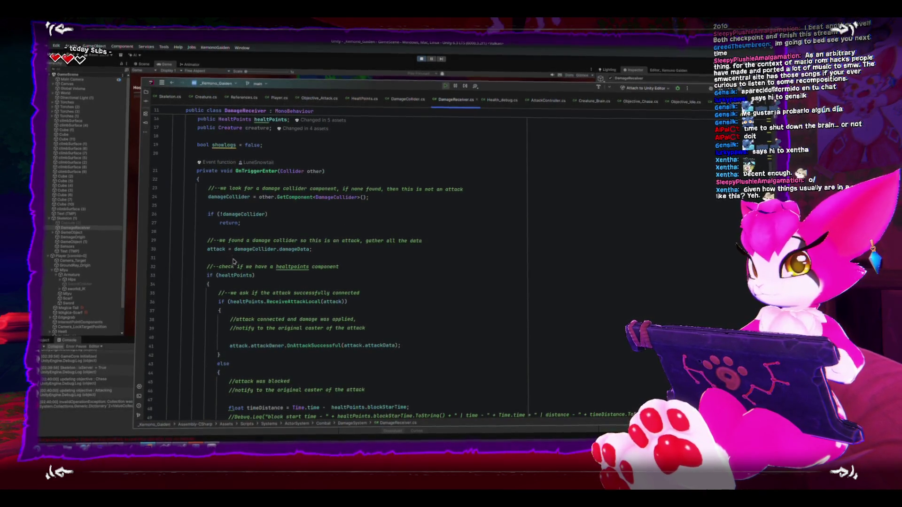
{"action": "mouse_move", "coordinate": [208, 197]}
{"action": "left_mouse_down"}
{"action": "mouse_move", "coordinate": [281, 207]}
{"action": "mouse_move", "coordinate": [296, 223]}
{"action": "left_mouse_up"}
{"action": "scroll", "coordinate": [296, 221], "scroll_direction": "down", "scroll_amount": 1}
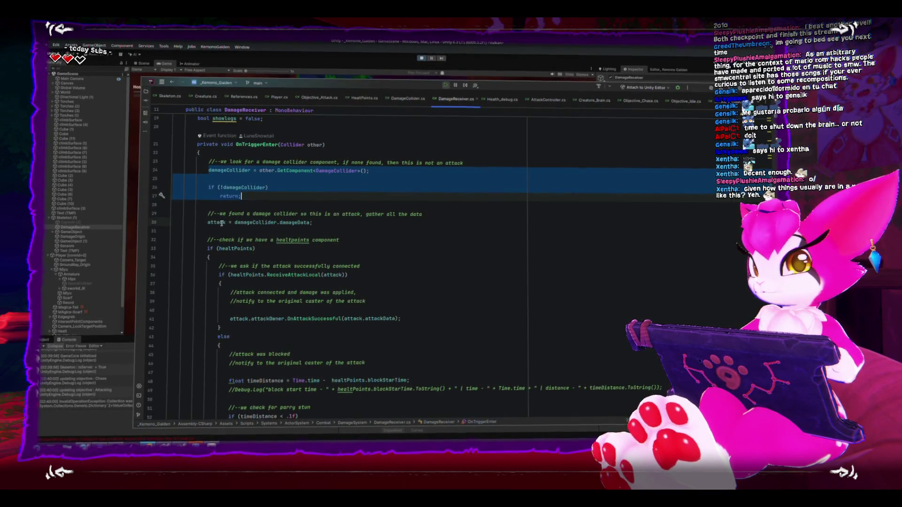
{"action": "left_click", "coordinate": [225, 223]}
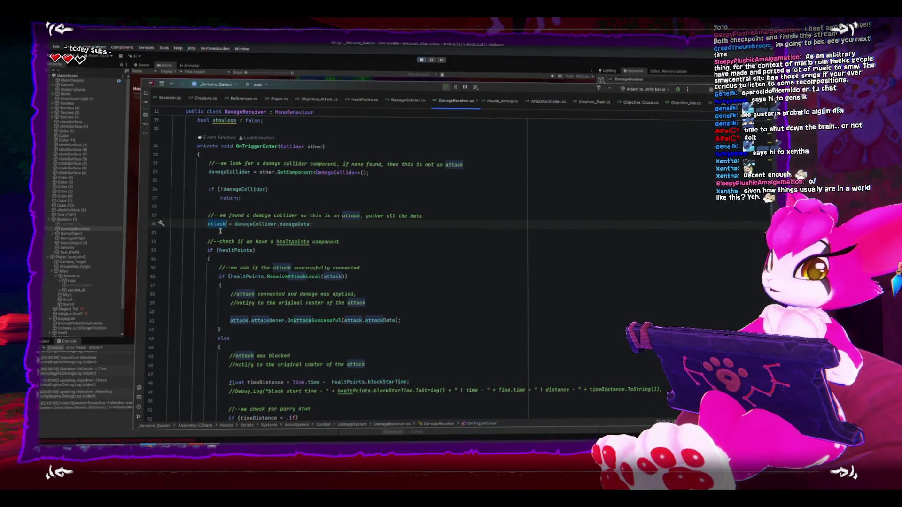
{"action": "left_click", "coordinate": [237, 223]}
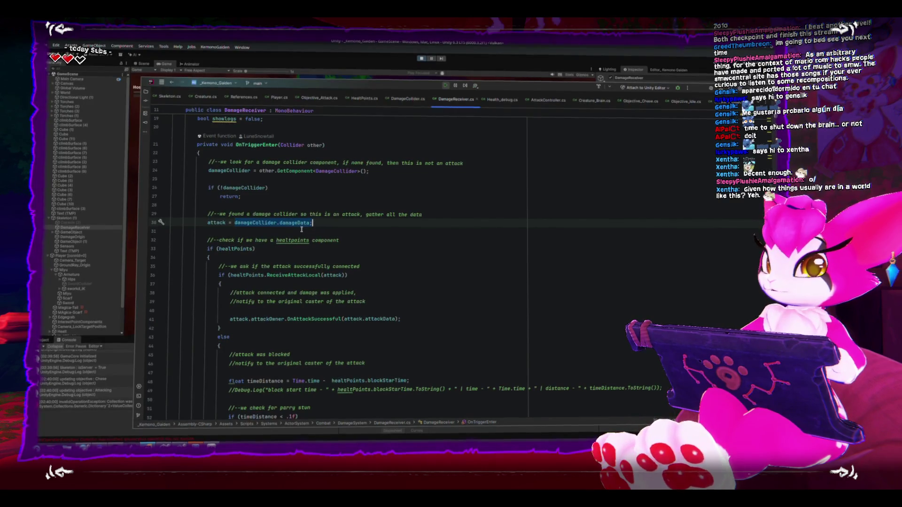
{"action": "scroll", "coordinate": [296, 225], "scroll_direction": "down", "scroll_amount": 2}
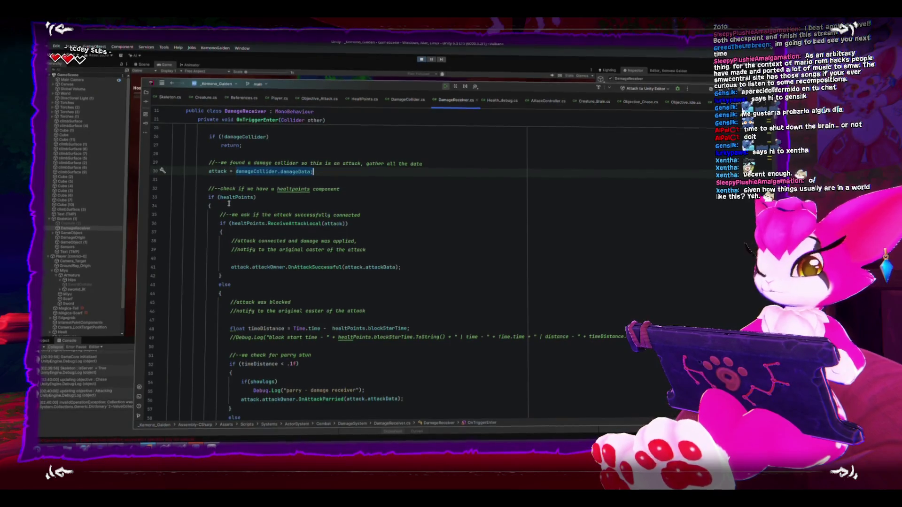
{"action": "scroll", "coordinate": [229, 204], "scroll_direction": "down", "scroll_amount": 5}
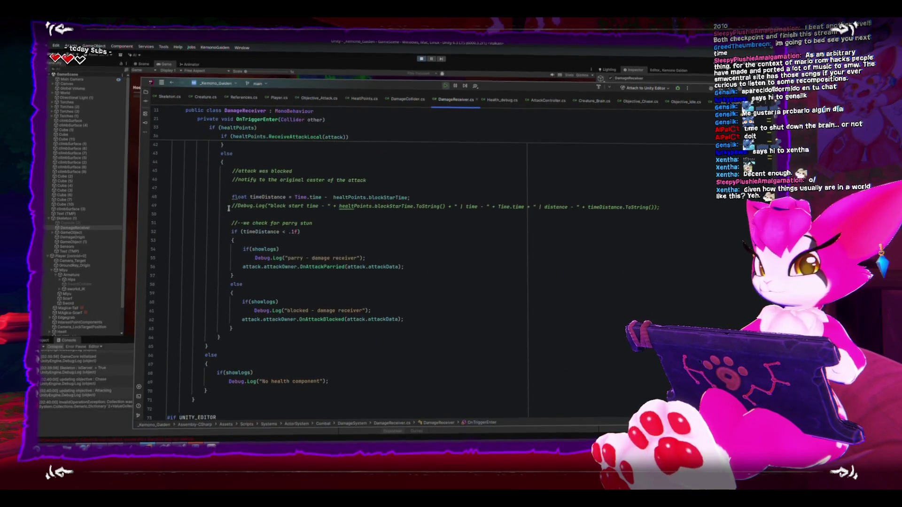
{"action": "scroll", "coordinate": [229, 208], "scroll_direction": "up", "scroll_amount": 2}
{"action": "scroll", "coordinate": [229, 209], "scroll_direction": "up", "scroll_amount": 3}
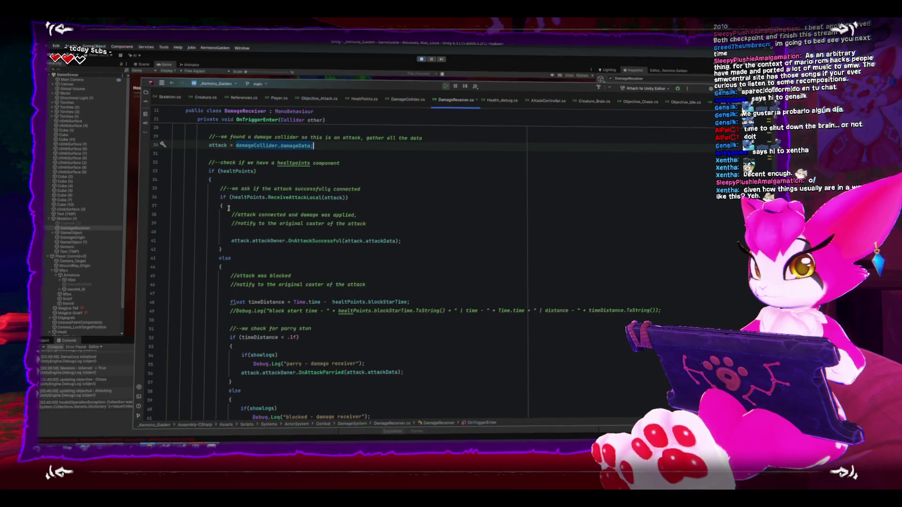
{"action": "scroll", "coordinate": [239, 212], "scroll_direction": "up", "scroll_amount": 1}
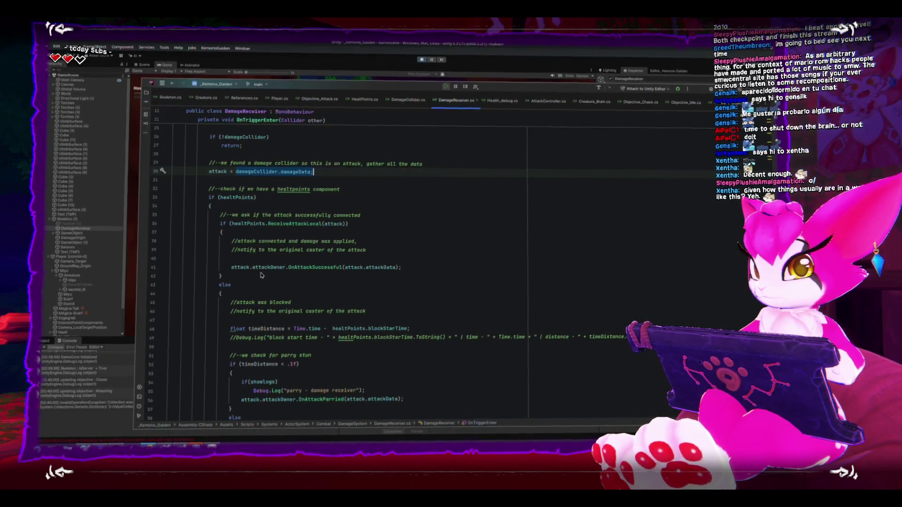
{"action": "mouse_move", "coordinate": [233, 266]}
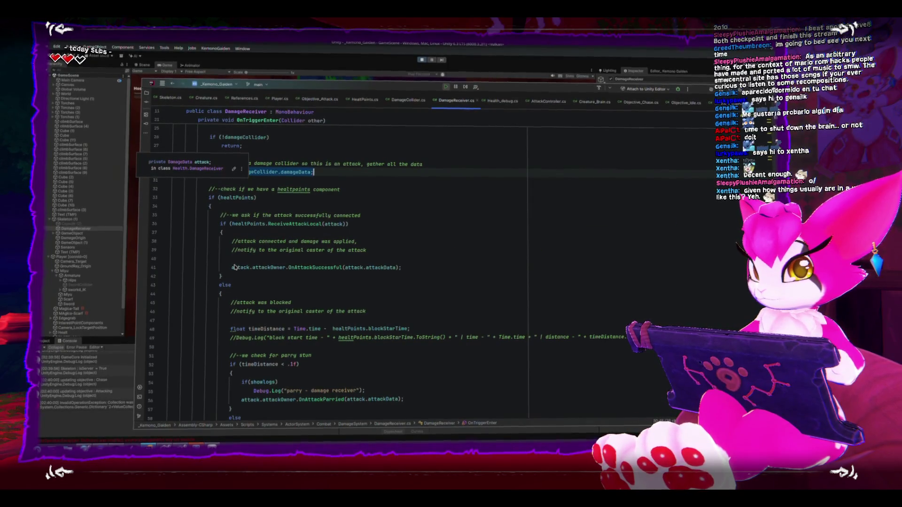
{"action": "scroll", "coordinate": [234, 267], "scroll_direction": "down", "scroll_amount": 1}
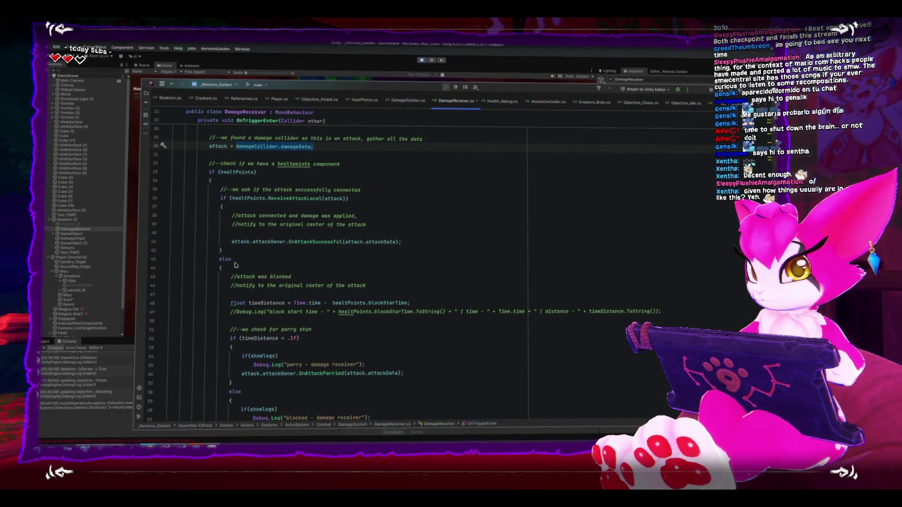
Scroll through DamageReceiver.cs reviewing the OnTriggerEnter handler.
{"action": "scroll", "coordinate": [236, 265], "scroll_direction": "down", "scroll_amount": 1}
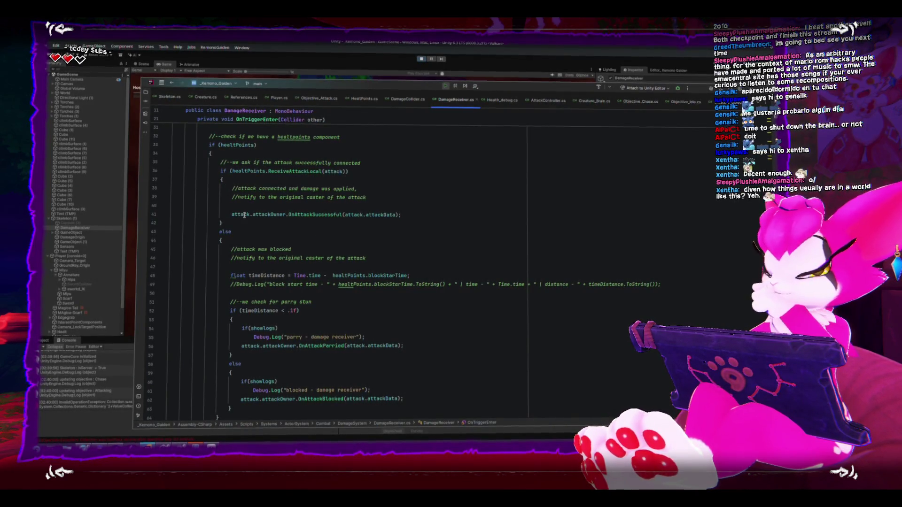
{"action": "mouse_move", "coordinate": [243, 214]}
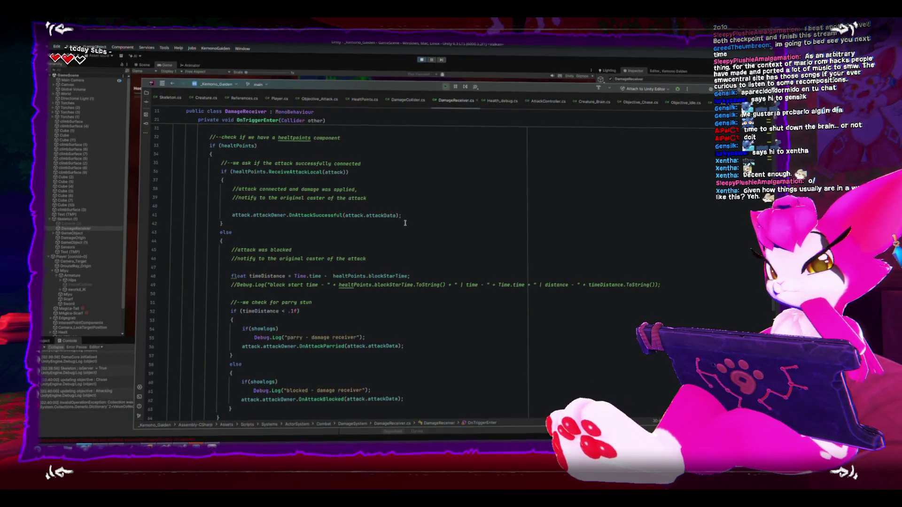
{"action": "scroll", "coordinate": [403, 222], "scroll_direction": "up", "scroll_amount": 3}
{"action": "scroll", "coordinate": [401, 221], "scroll_direction": "up", "scroll_amount": 3}
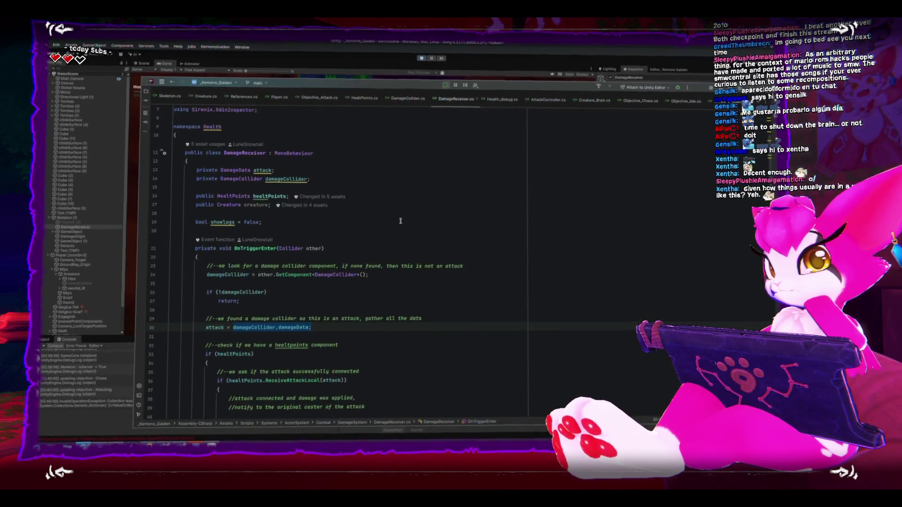
{"action": "scroll", "coordinate": [397, 222], "scroll_direction": "down", "scroll_amount": 3}
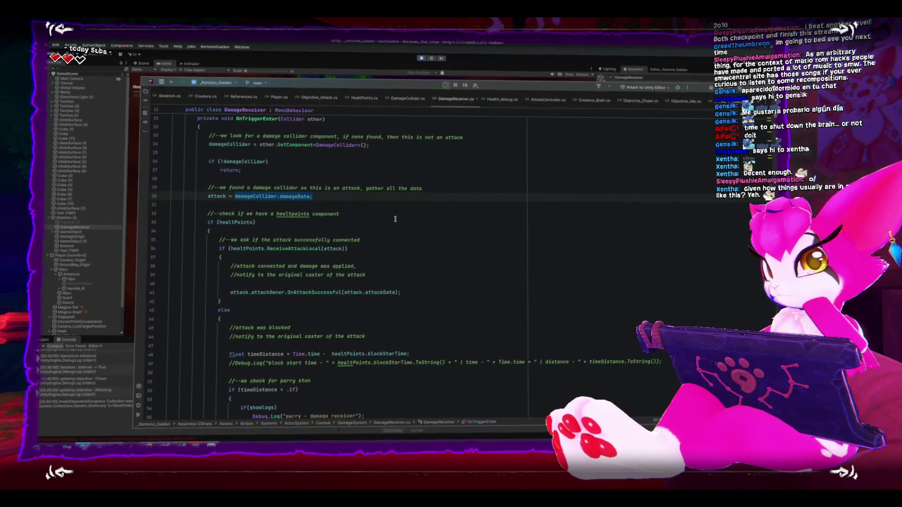
{"action": "scroll", "coordinate": [395, 218], "scroll_direction": "down", "scroll_amount": 1}
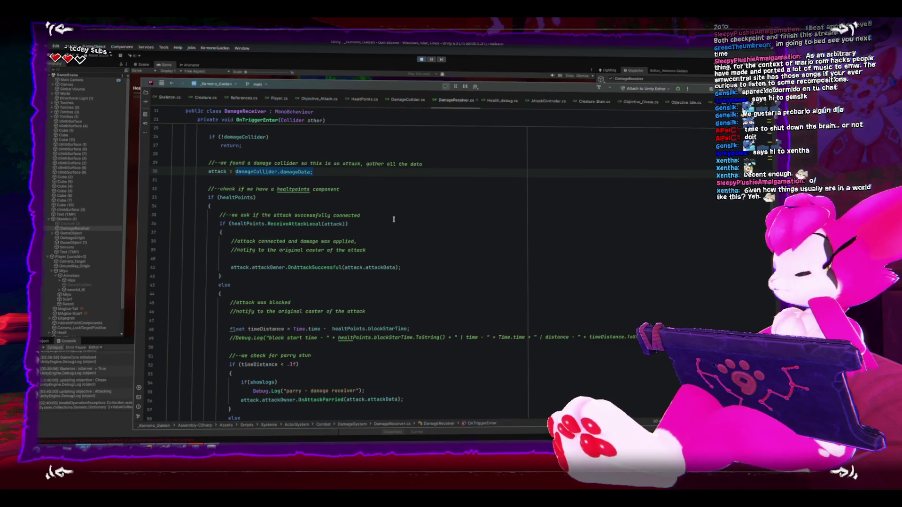
{"action": "scroll", "coordinate": [393, 219], "scroll_direction": "up", "scroll_amount": 4}
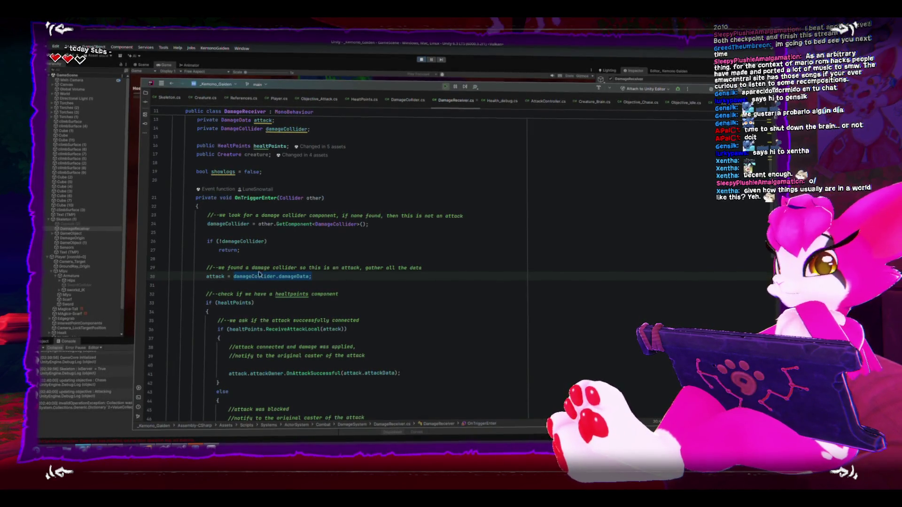
Select the damage-collider lookup and early return on lines 23–27, then switch back to Unity.
{"action": "mouse_move", "coordinate": [240, 249]}
{"action": "left_mouse_down"}
{"action": "mouse_move", "coordinate": [155, 205]}
{"action": "mouse_move", "coordinate": [143, 217]}
{"action": "left_mouse_up"}
{"action": "left_click_drag", "start_coordinate": [161, 249], "coordinate": [165, 220]}
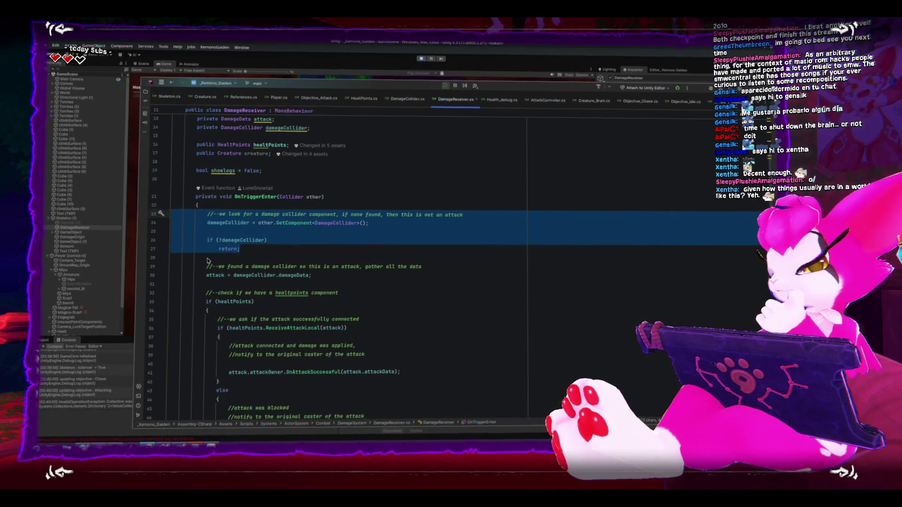
{"action": "mouse_move", "coordinate": [224, 246]}
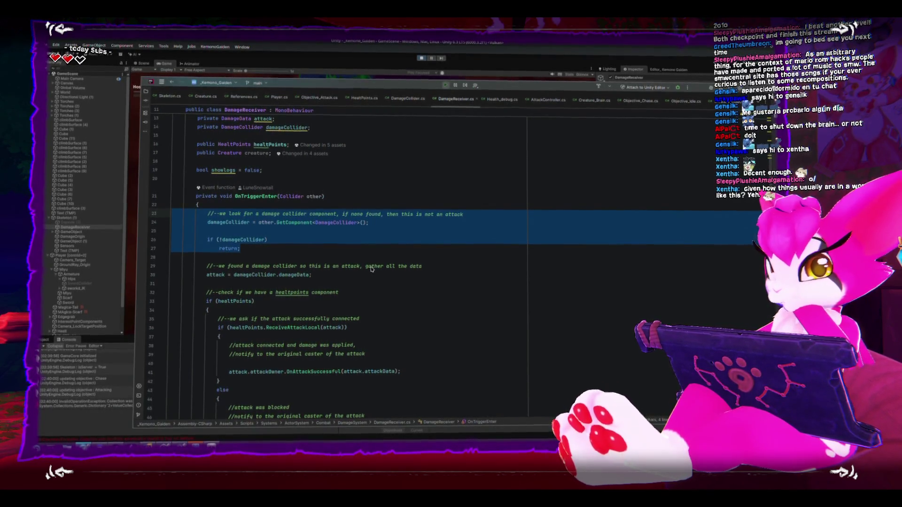
{"action": "scroll", "coordinate": [366, 269], "scroll_direction": "down", "scroll_amount": 1}
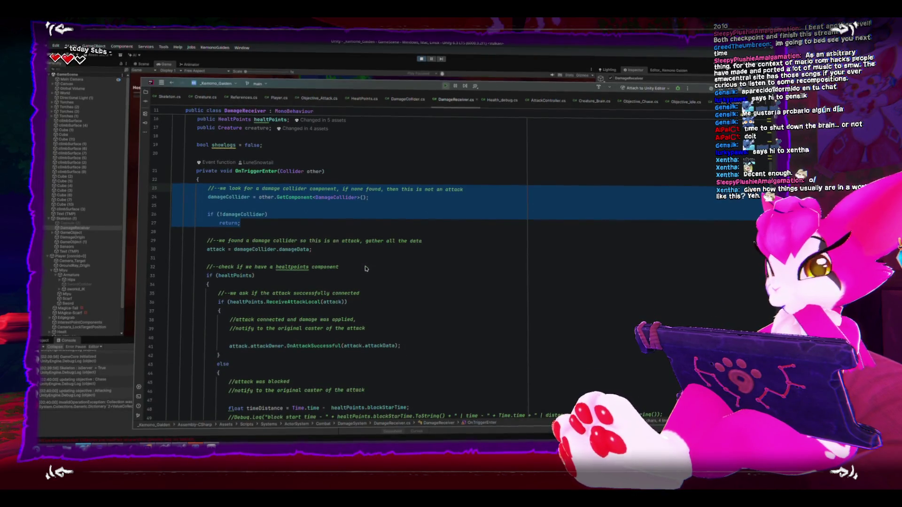
{"action": "left_click", "coordinate": [419, 59]}
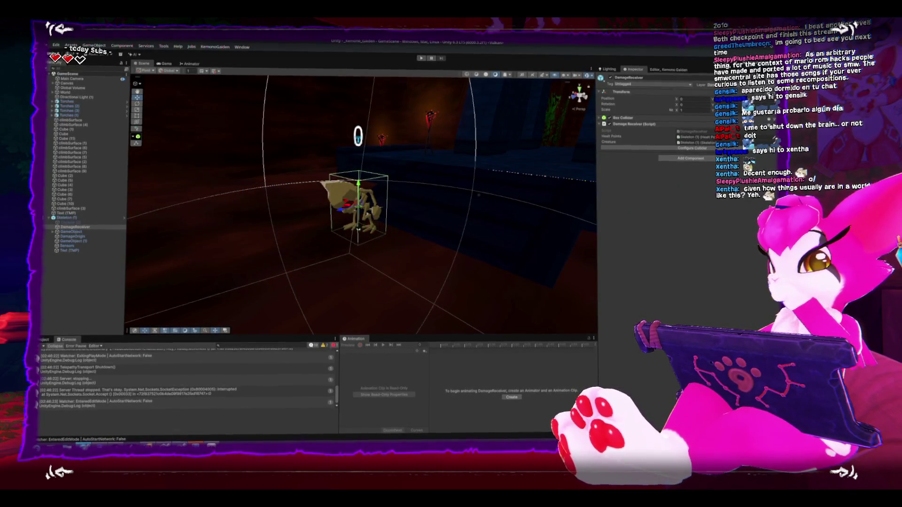
Switch to the Mirror docs and open the Communications guide.
{"action": "key", "text": "alt+Tab"}
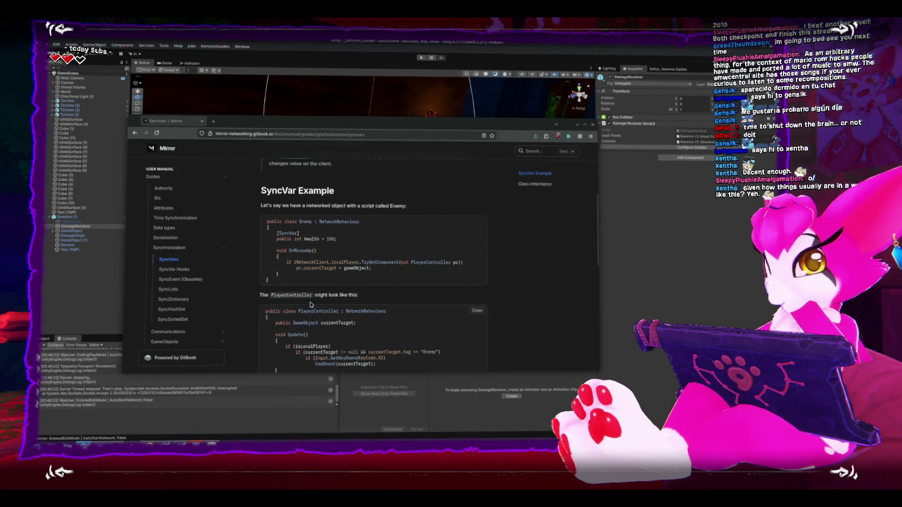
{"action": "scroll", "coordinate": [207, 286], "scroll_direction": "down", "scroll_amount": 1}
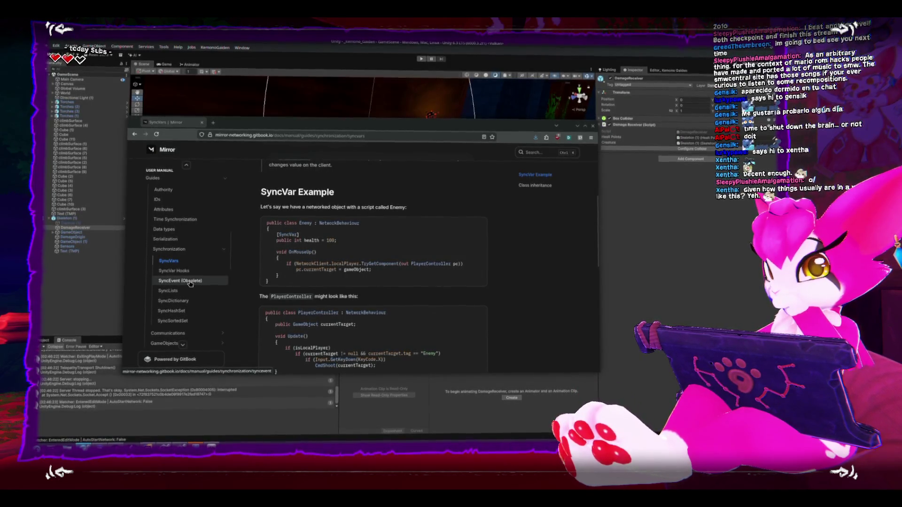
{"action": "left_click", "coordinate": [183, 304]}
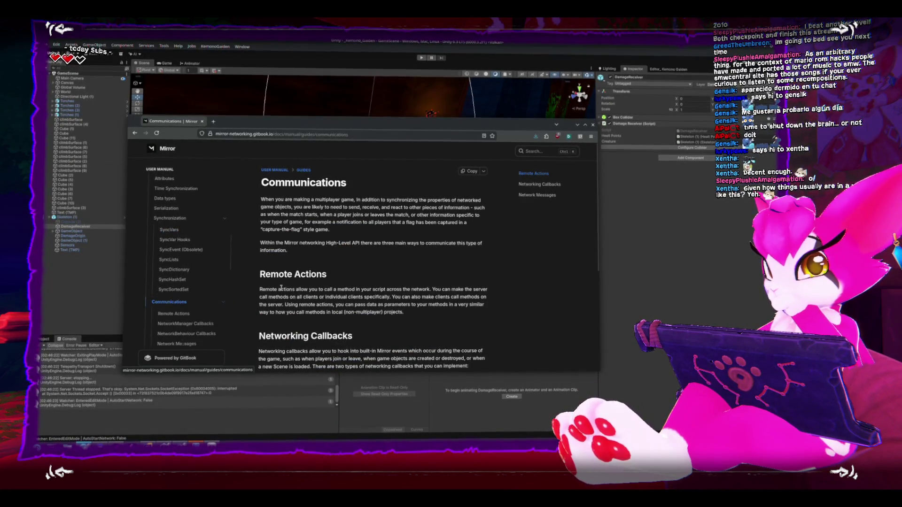
{"action": "scroll", "coordinate": [289, 280], "scroll_direction": "down", "scroll_amount": 3}
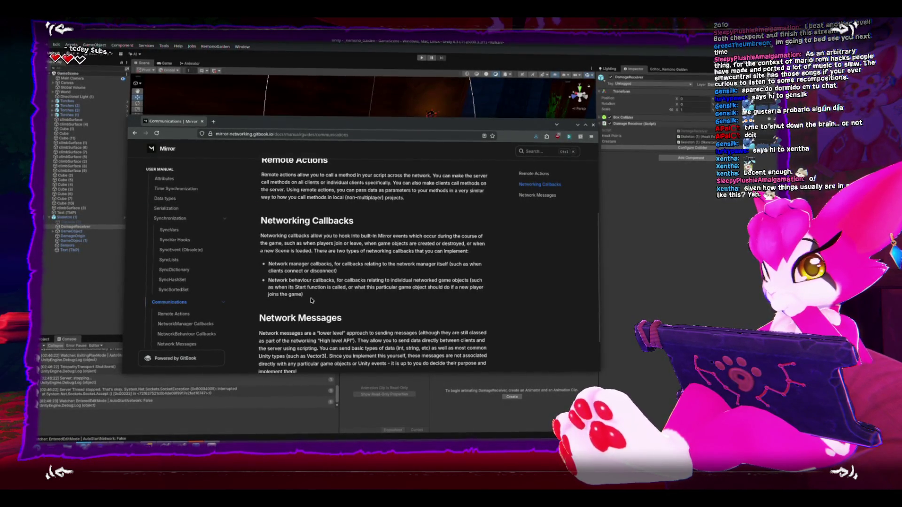
{"action": "scroll", "coordinate": [312, 302], "scroll_direction": "up", "scroll_amount": 1}
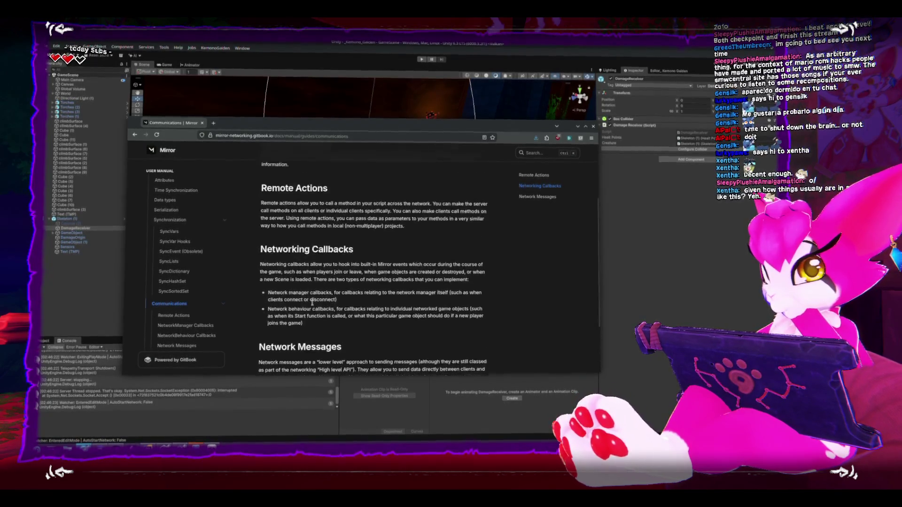
{"action": "scroll", "coordinate": [312, 302], "scroll_direction": "up", "scroll_amount": 3}
Read the Remote Actions page, then return to DamageReceiver.cs in Rider.
{"action": "left_click", "coordinate": [174, 315]}
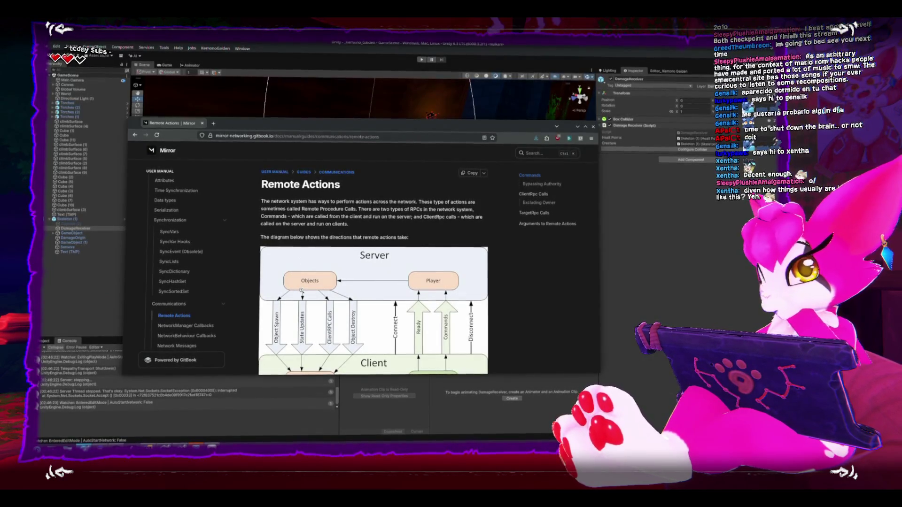
{"action": "scroll", "coordinate": [406, 294], "scroll_direction": "down", "scroll_amount": 3}
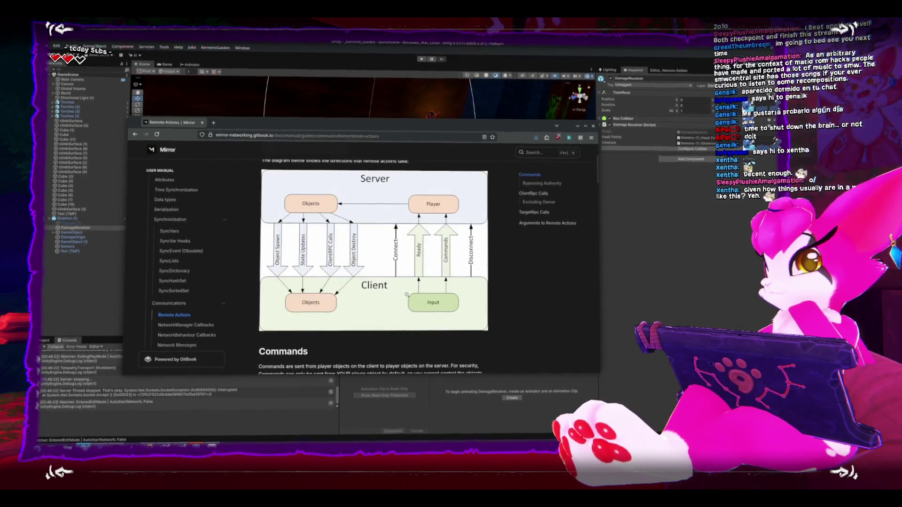
{"action": "scroll", "coordinate": [392, 298], "scroll_direction": "up", "scroll_amount": 1}
{"action": "scroll", "coordinate": [392, 298], "scroll_direction": "up", "scroll_amount": 3}
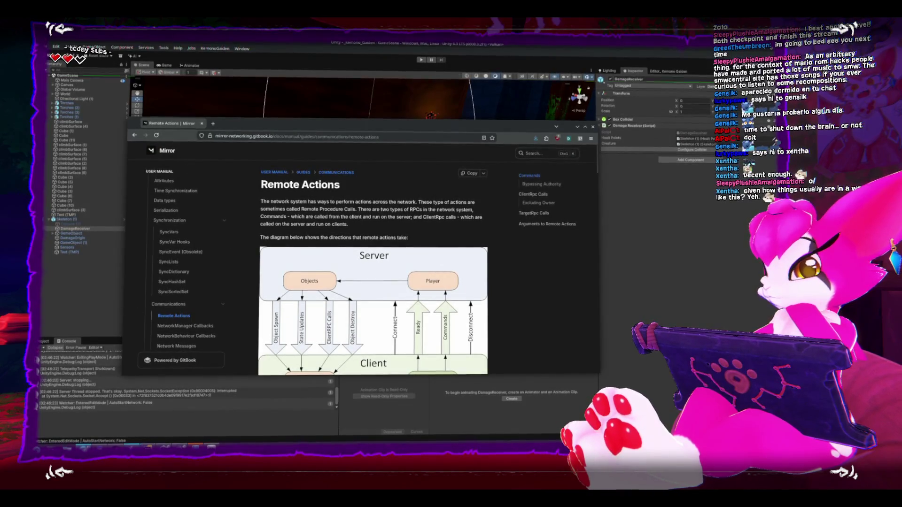
{"action": "key", "text": "alt+Tab"}
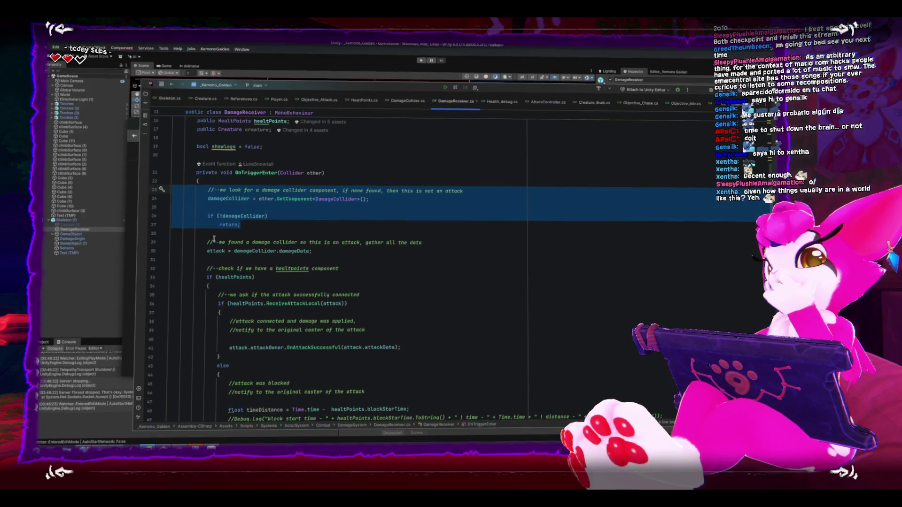
In Prefabs > Gameplay, switch the Player prefab's Heal Points Sync Direction to Server To Client.
{"action": "left_click", "coordinate": [40, 362]}
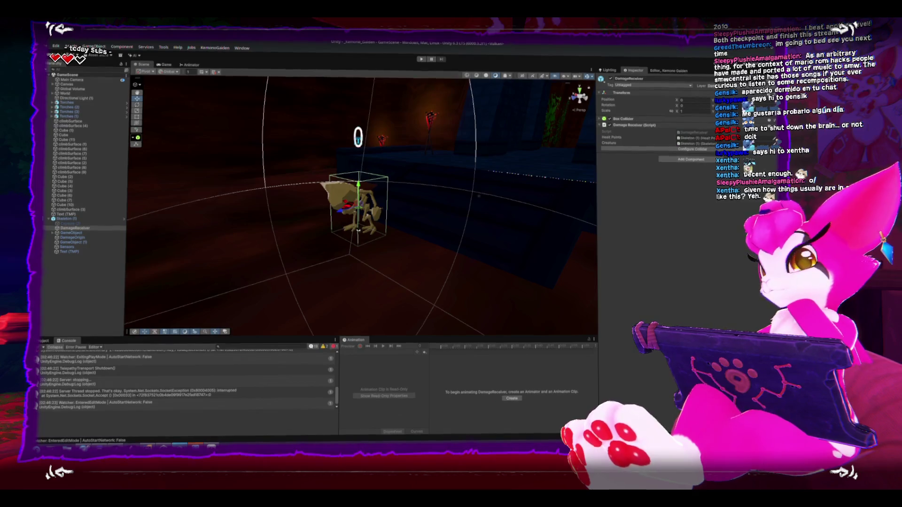
{"action": "left_click", "coordinate": [43, 342]}
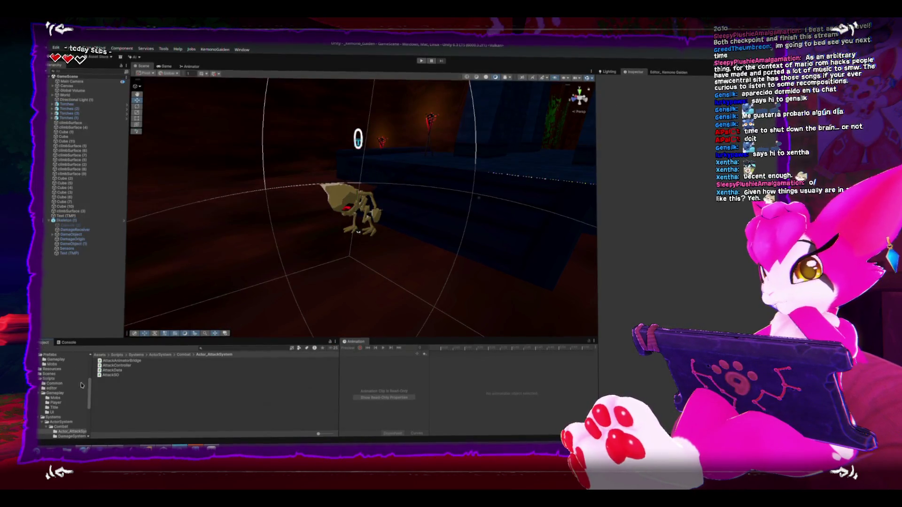
{"action": "scroll", "coordinate": [73, 377], "scroll_direction": "up", "scroll_amount": 3}
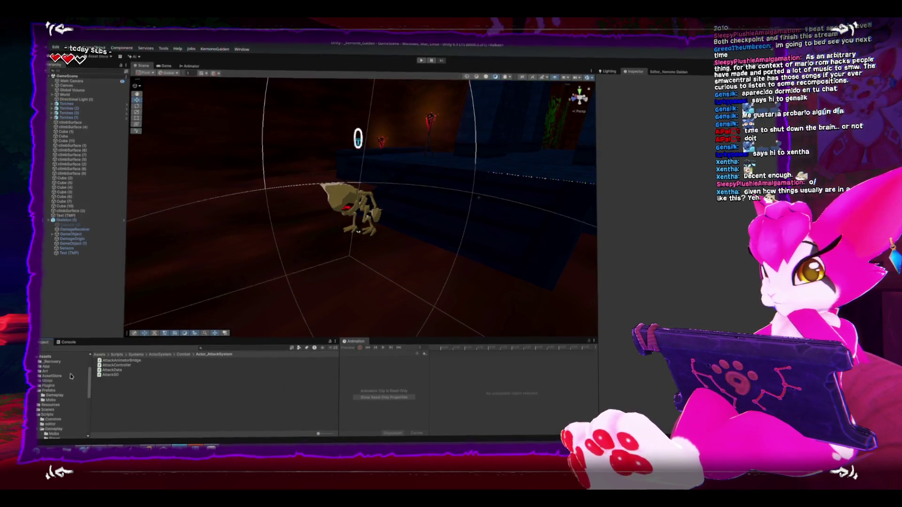
{"action": "left_click", "coordinate": [52, 394]}
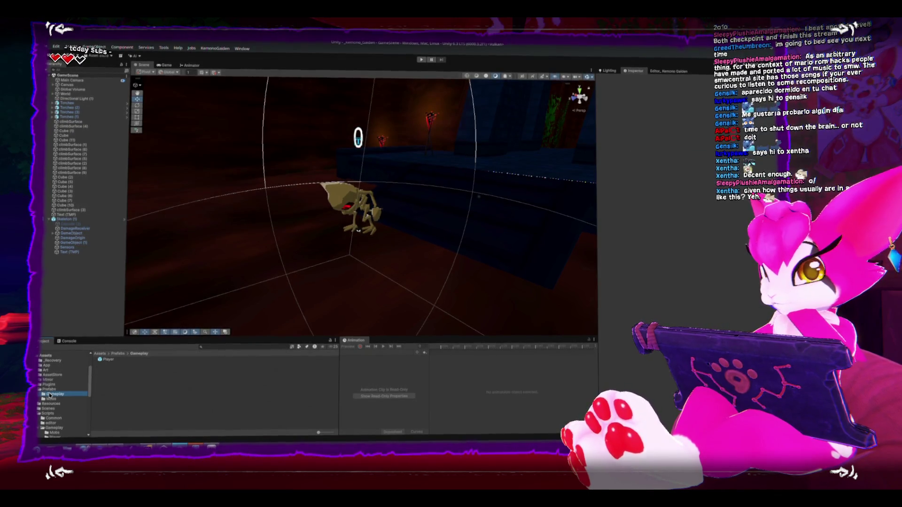
{"action": "left_click", "coordinate": [110, 360]}
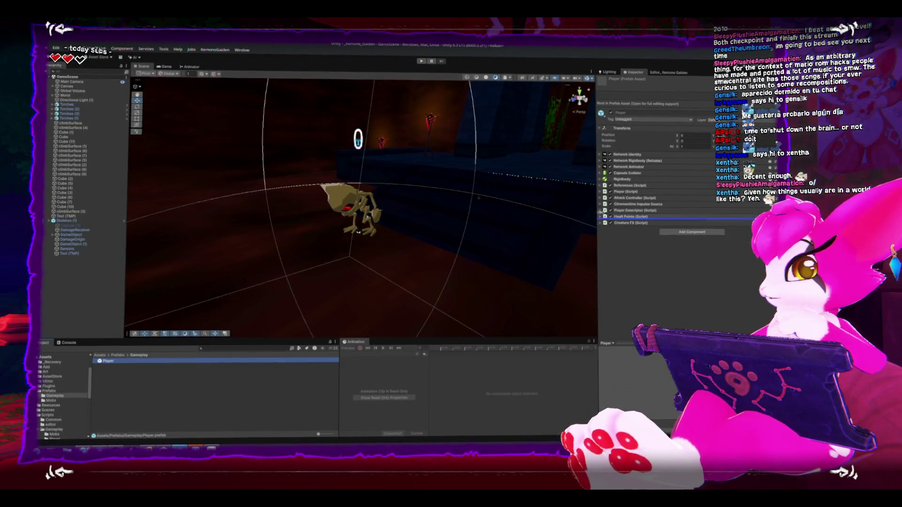
{"action": "left_click", "coordinate": [601, 216]}
{"action": "scroll", "coordinate": [657, 263], "scroll_direction": "down", "scroll_amount": 2}
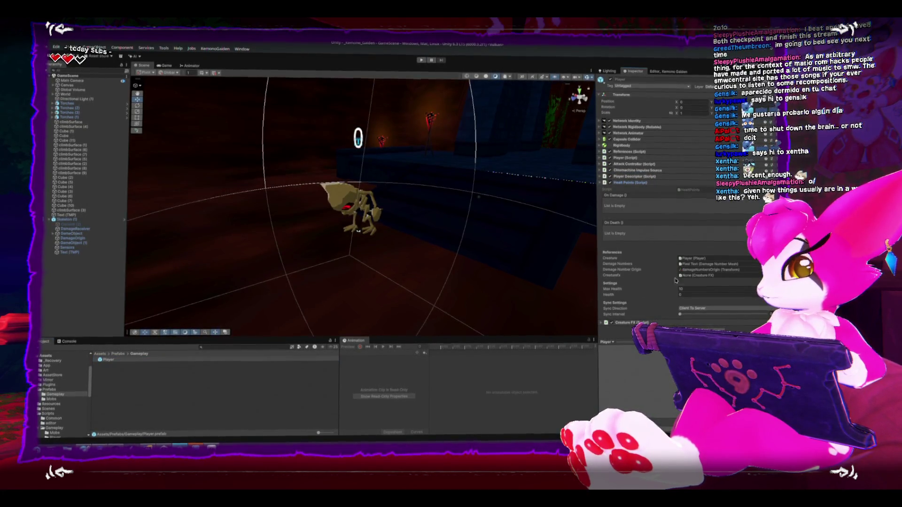
{"action": "left_click", "coordinate": [690, 310]}
{"action": "left_click", "coordinate": [693, 318]}
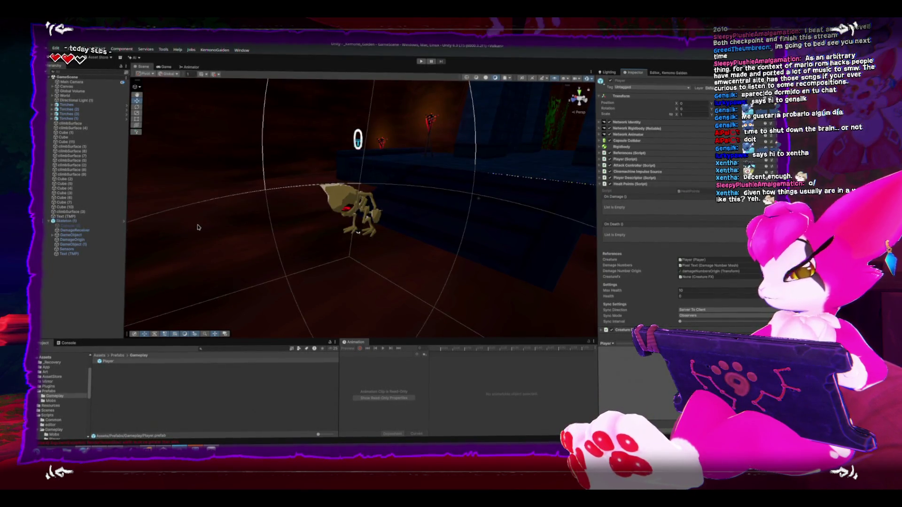
{"action": "key", "text": "alt+Tab"}
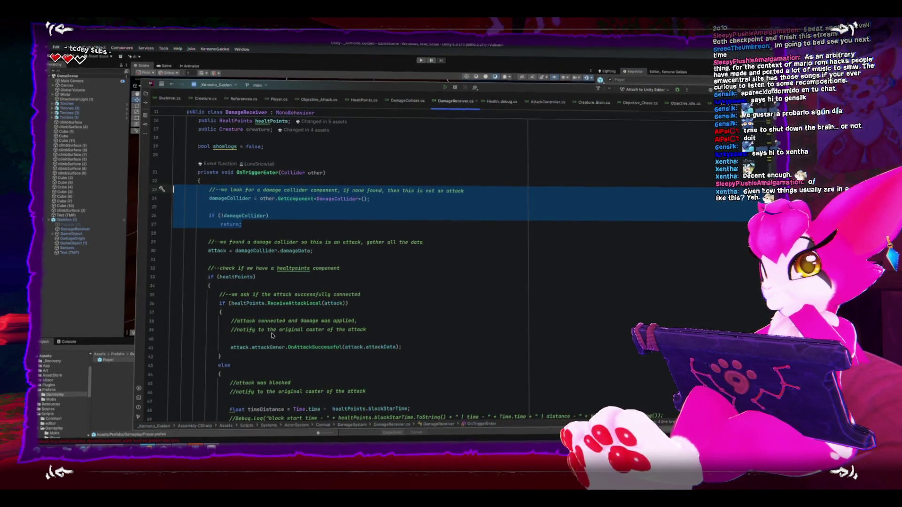
Review OnTriggerEnter's OnAttackSuccessful call on line 41, then switch to HealthPoints.cs.
{"action": "scroll", "coordinate": [279, 333], "scroll_direction": "down", "scroll_amount": 4}
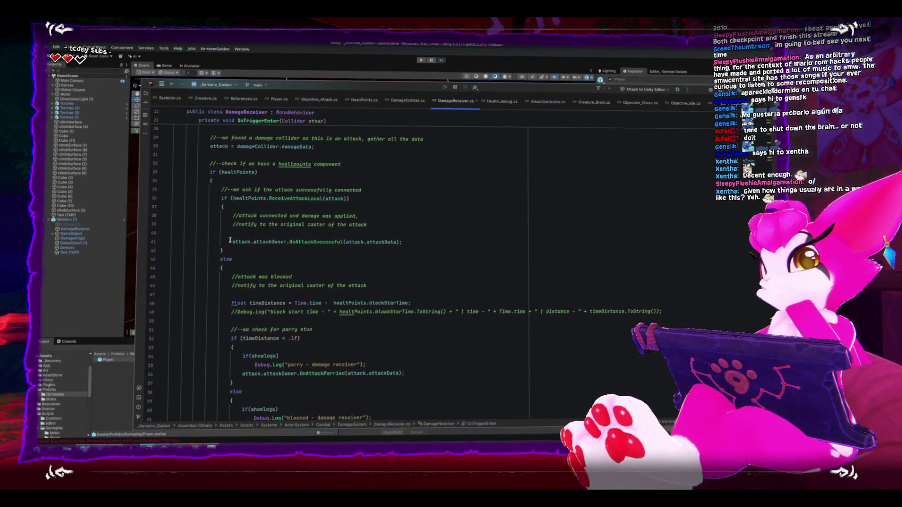
{"action": "left_click", "coordinate": [364, 243]}
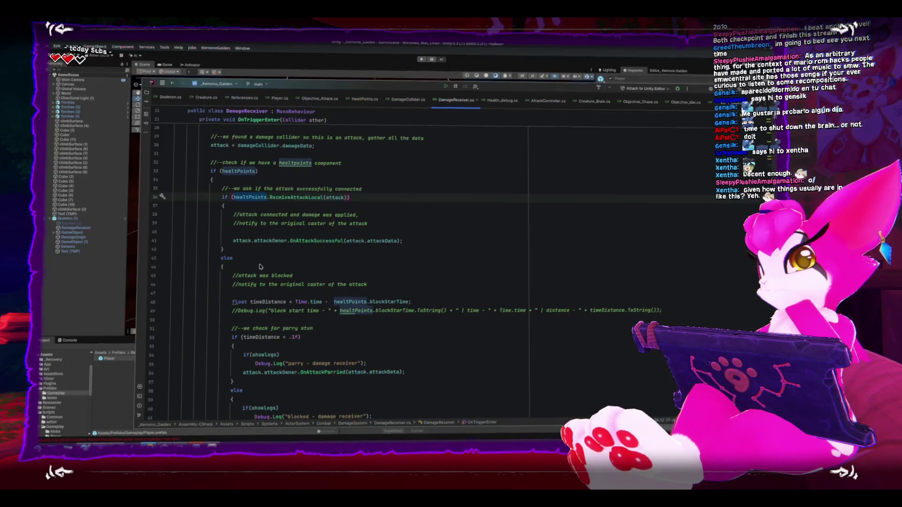
{"action": "scroll", "coordinate": [260, 266], "scroll_direction": "down", "scroll_amount": 4}
{"action": "scroll", "coordinate": [260, 266], "scroll_direction": "down", "scroll_amount": 5}
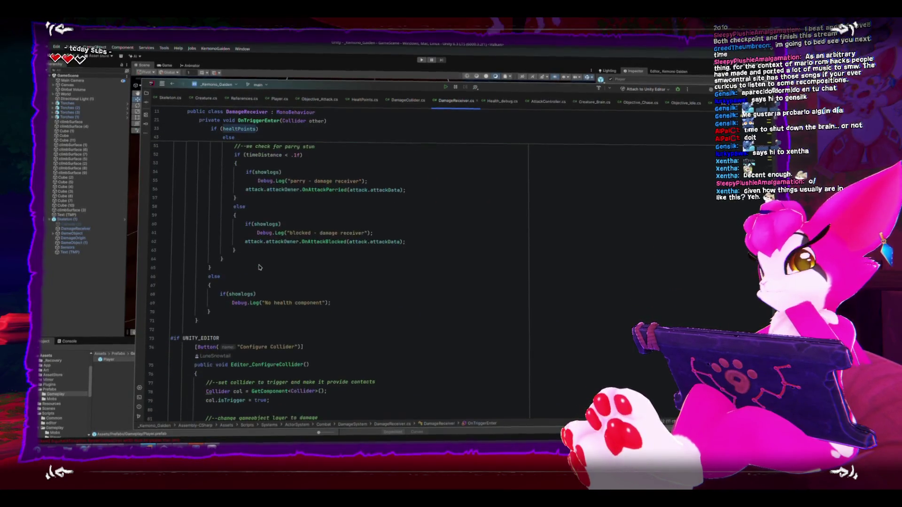
{"action": "scroll", "coordinate": [258, 266], "scroll_direction": "up", "scroll_amount": 10}
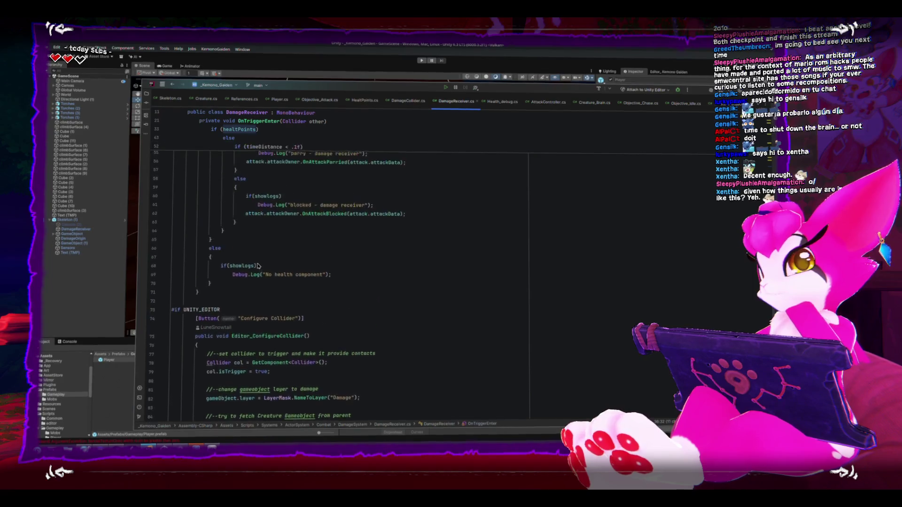
{"action": "scroll", "coordinate": [258, 266], "scroll_direction": "up", "scroll_amount": 4}
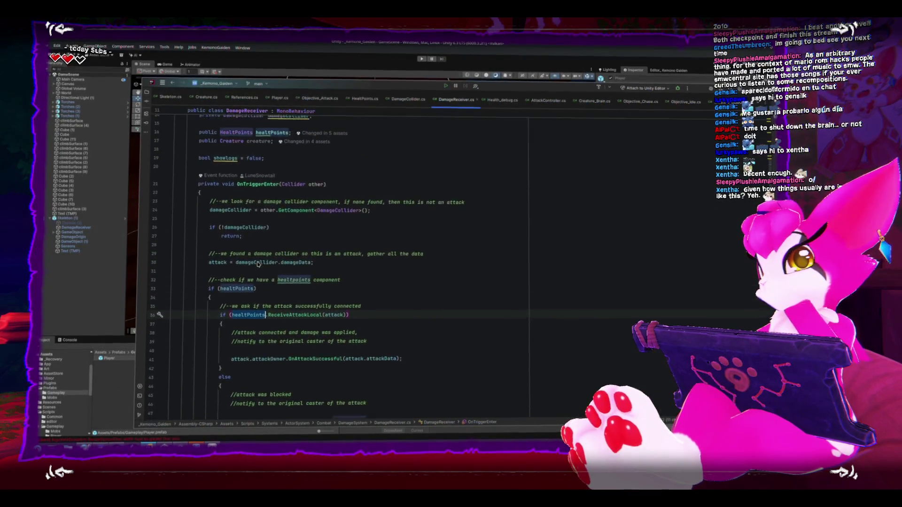
{"action": "mouse_move", "coordinate": [257, 265]}
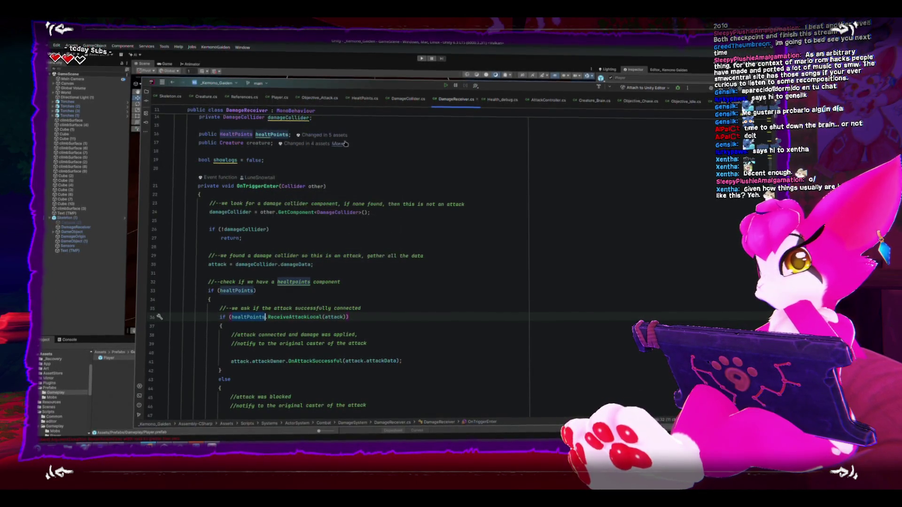
{"action": "key", "text": "ctrl+Tab"}
Review the if (isBlocking) check and OnDamageBlock call in ReceiveAttackLocal.
{"action": "scroll", "coordinate": [278, 216], "scroll_direction": "down", "scroll_amount": 15}
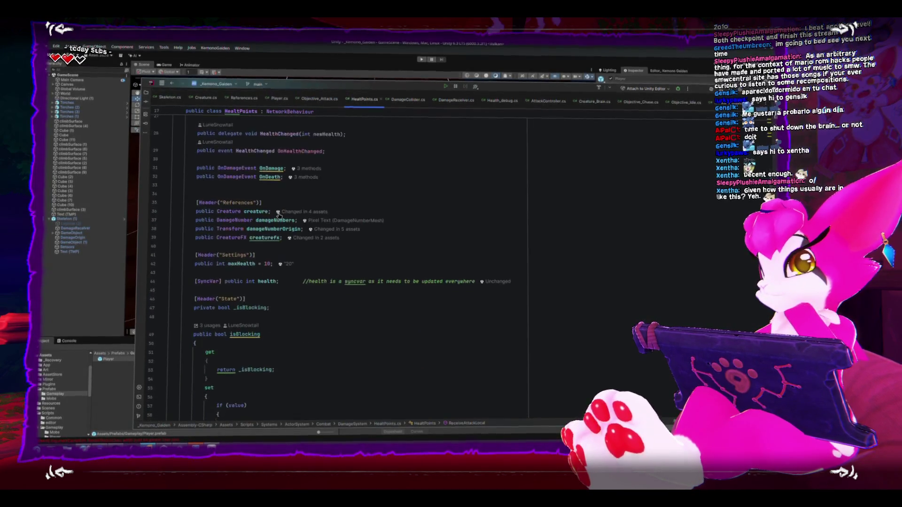
{"action": "scroll", "coordinate": [278, 212], "scroll_direction": "down", "scroll_amount": 2}
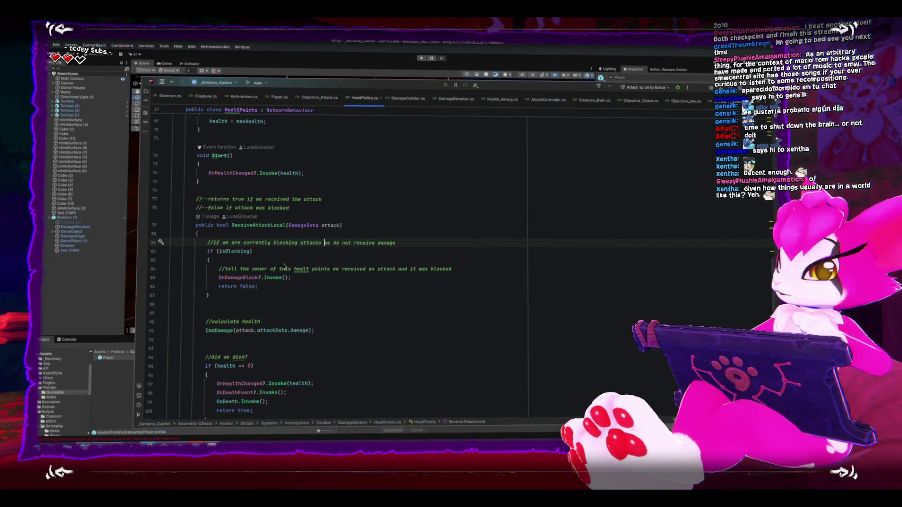
{"action": "left_click_drag", "start_coordinate": [210, 296], "coordinate": [170, 251]}
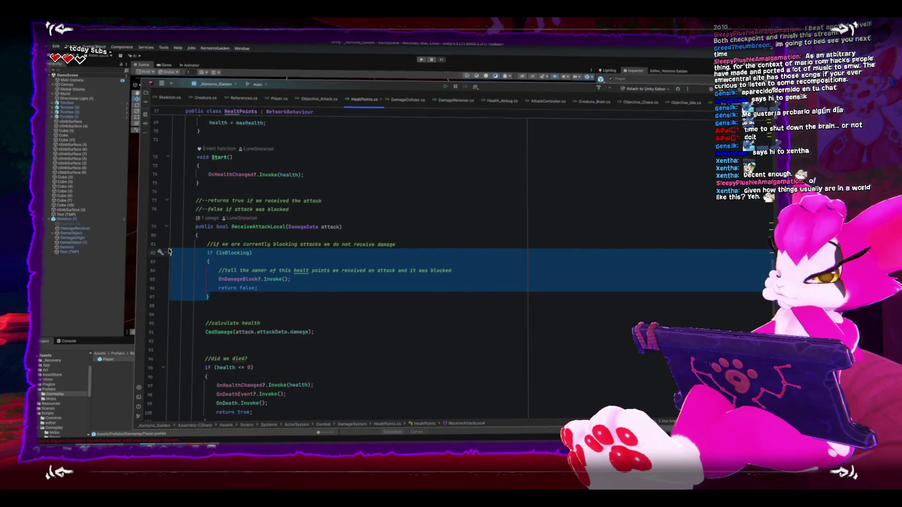
{"action": "left_click", "coordinate": [229, 285]}
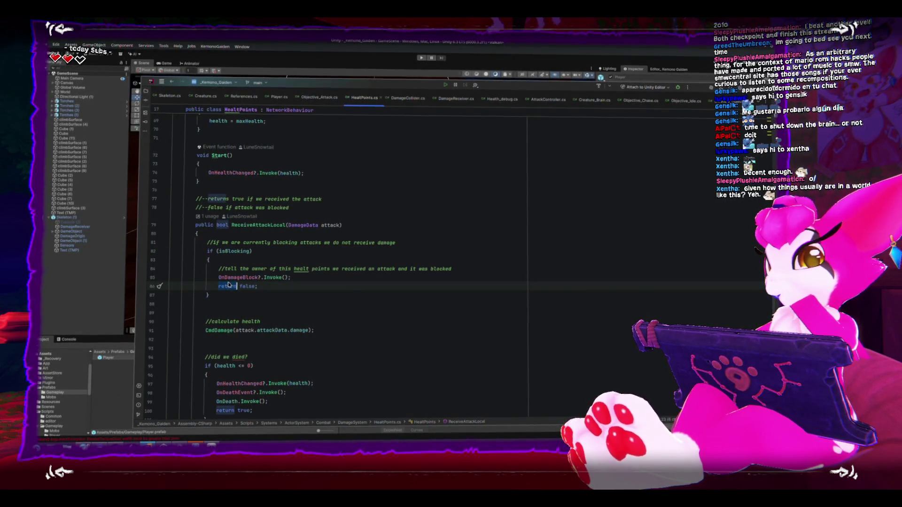
{"action": "left_click", "coordinate": [259, 278]}
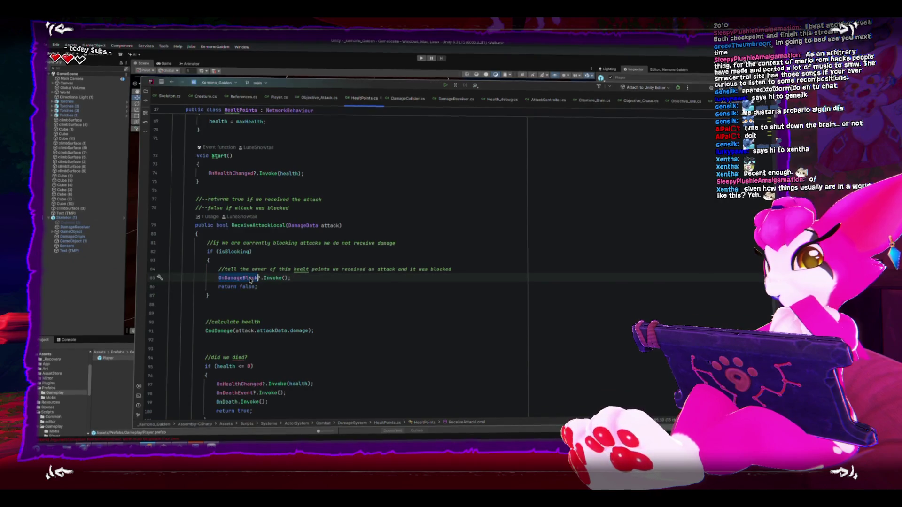
Go to the isBlocking property declaration, fold it, and scroll down to CmdDamage.
{"action": "left_click", "coordinate": [240, 256], "text": "ctrl"}
{"action": "scroll", "coordinate": [240, 256], "scroll_direction": "up", "scroll_amount": 5}
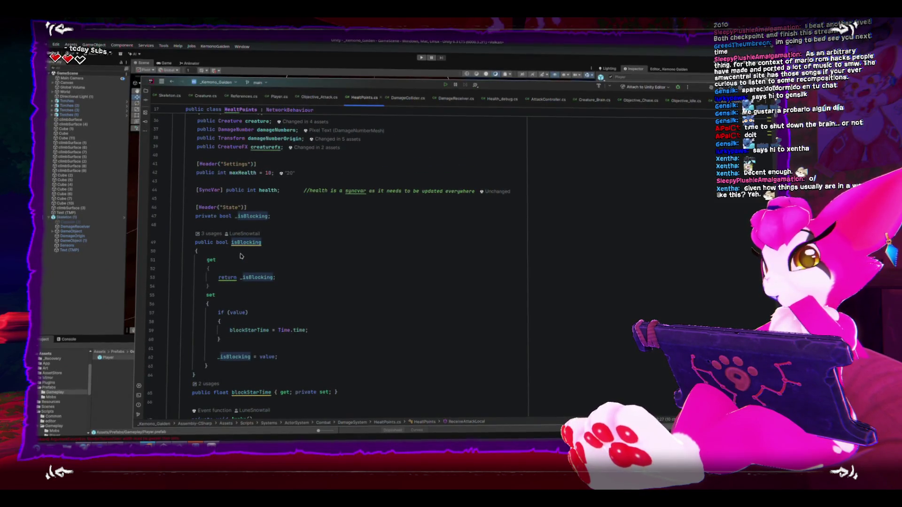
{"action": "left_click", "coordinate": [166, 243]}
{"action": "scroll", "coordinate": [296, 235], "scroll_direction": "down", "scroll_amount": 10}
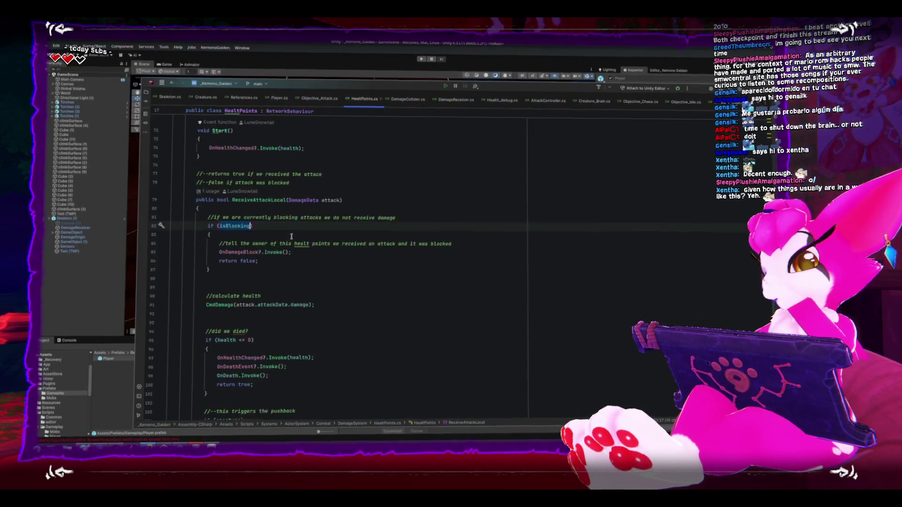
{"action": "scroll", "coordinate": [288, 235], "scroll_direction": "down", "scroll_amount": 5}
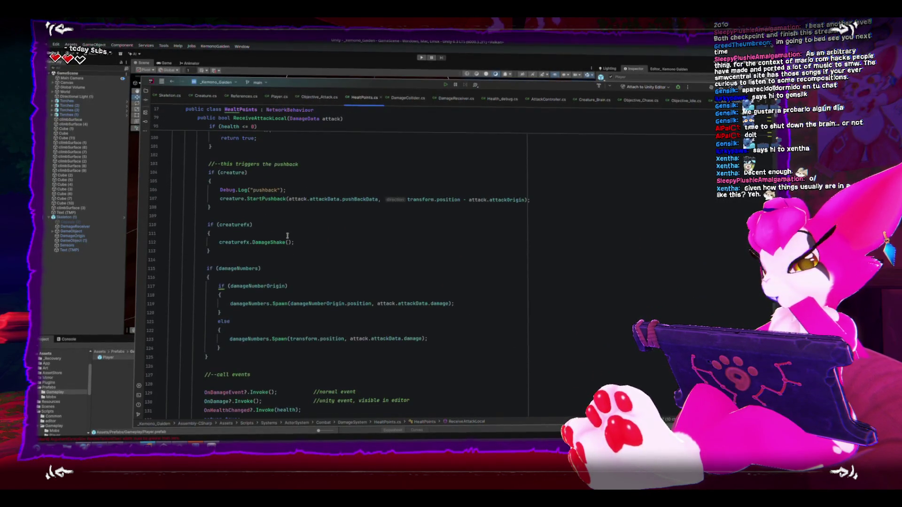
{"action": "scroll", "coordinate": [286, 236], "scroll_direction": "up", "scroll_amount": 5}
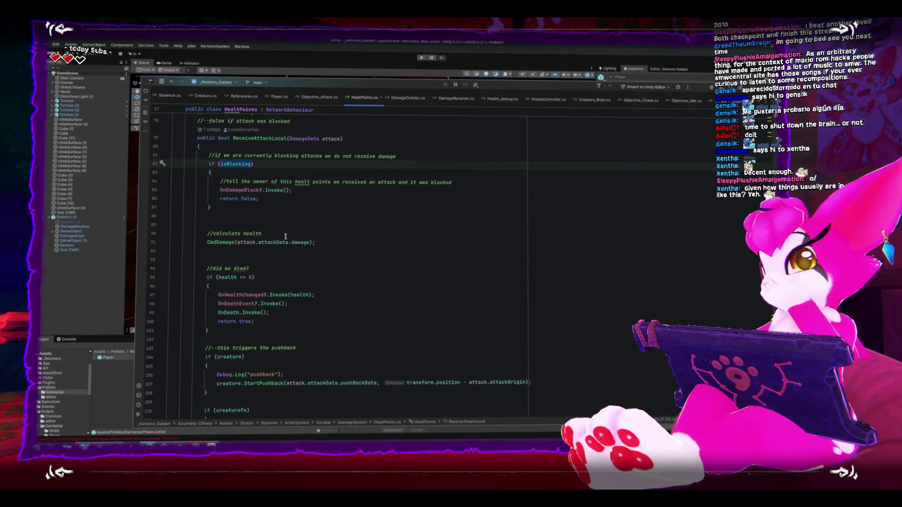
{"action": "scroll", "coordinate": [285, 236], "scroll_direction": "down", "scroll_amount": 15}
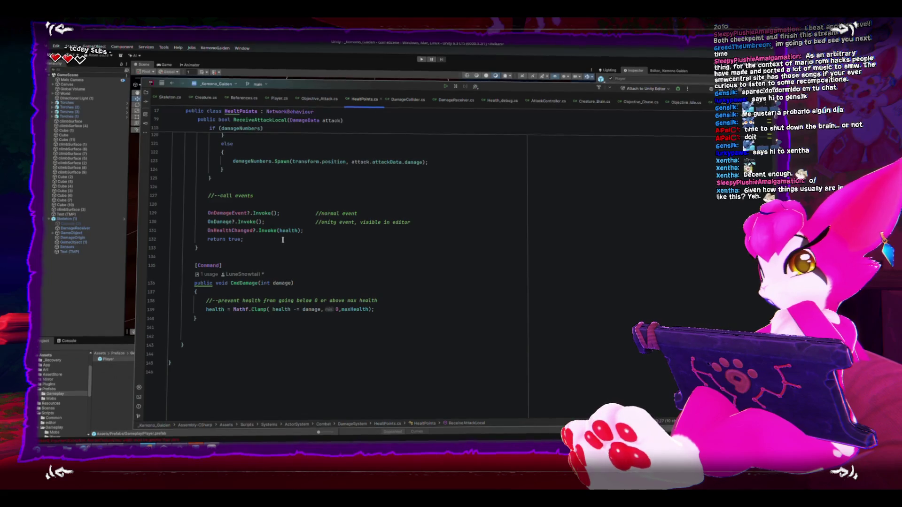
Remove the public modifier from the CmdDamage declaration.
{"action": "double_click", "coordinate": [204, 282]}
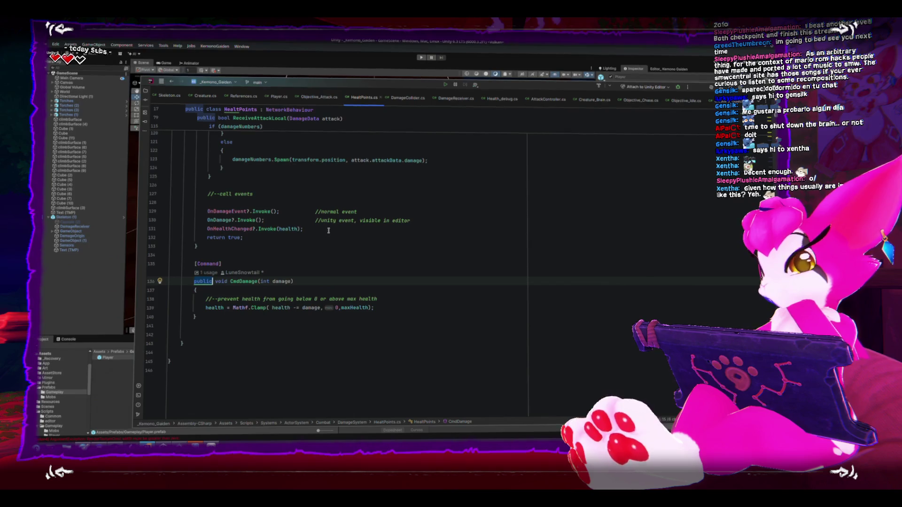
{"action": "key", "text": "BackSpace"}
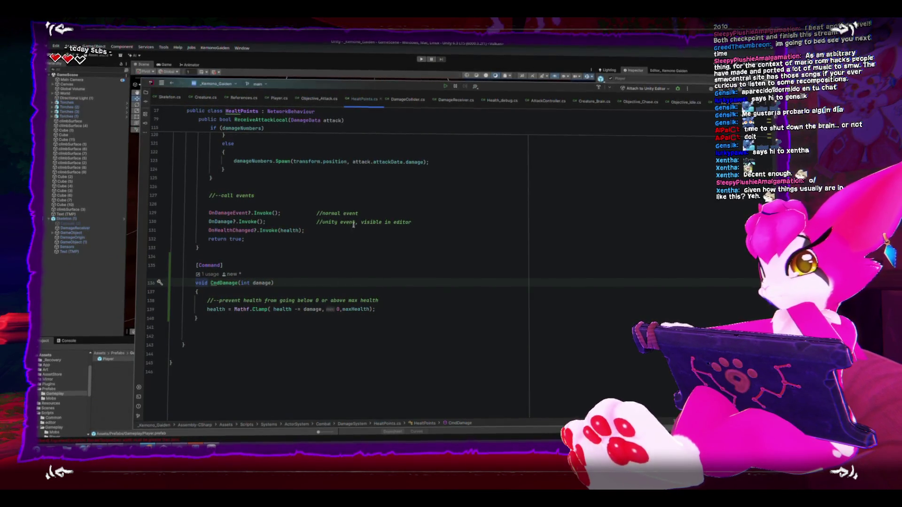
{"action": "left_click", "coordinate": [373, 327]}
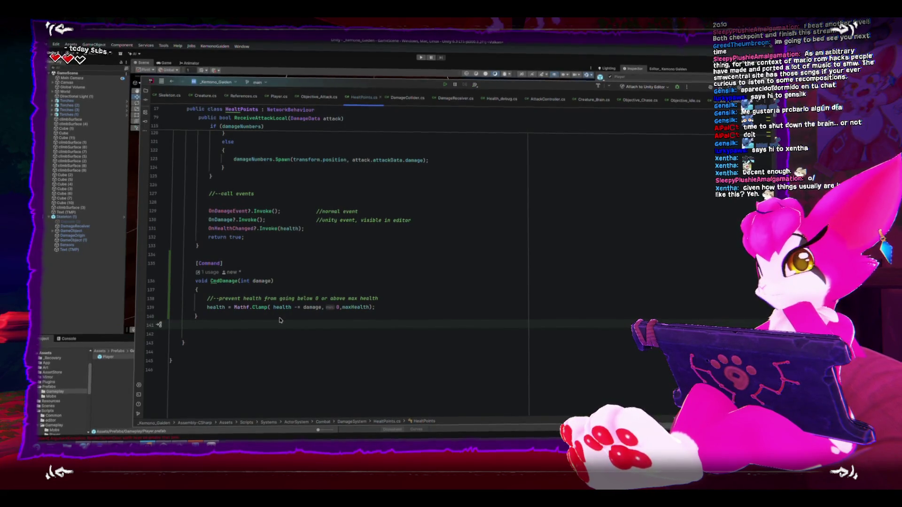
Delete the did-we-die health check block, then undo to restore it.
{"action": "scroll", "coordinate": [280, 322], "scroll_direction": "up", "scroll_amount": 10}
{"action": "scroll", "coordinate": [280, 321], "scroll_direction": "up", "scroll_amount": 2}
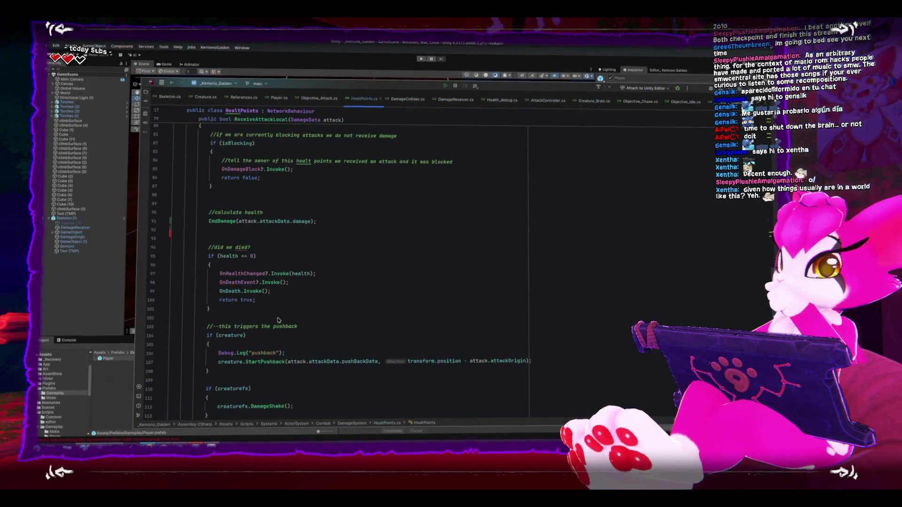
{"action": "left_click", "coordinate": [220, 235]}
{"action": "scroll", "coordinate": [223, 236], "scroll_direction": "down", "scroll_amount": 1}
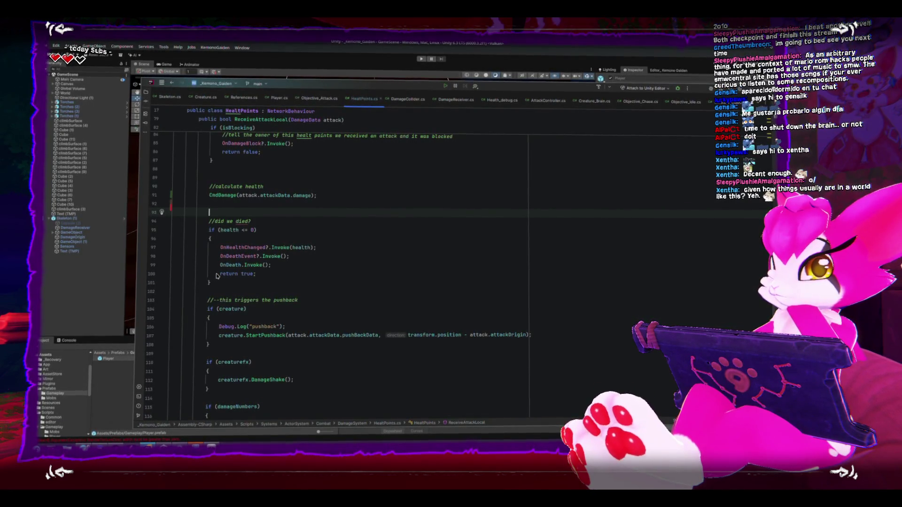
{"action": "mouse_move", "coordinate": [222, 284]}
{"action": "left_mouse_down"}
{"action": "mouse_move", "coordinate": [211, 238]}
{"action": "mouse_move", "coordinate": [179, 212]}
{"action": "left_mouse_up"}
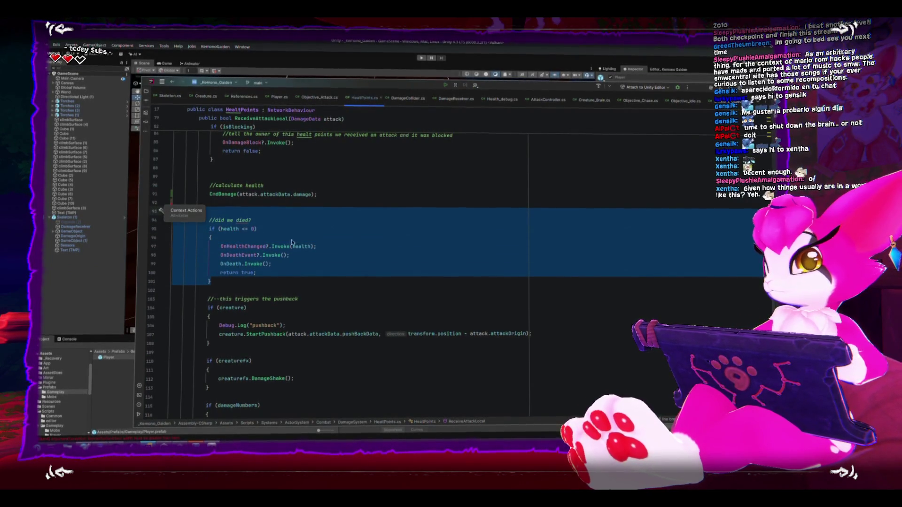
{"action": "key", "text": "Delete"}
{"action": "key", "text": "BackSpace"}
{"action": "key", "text": "ctrl+z"}
{"action": "key", "text": "ctrl+z"}
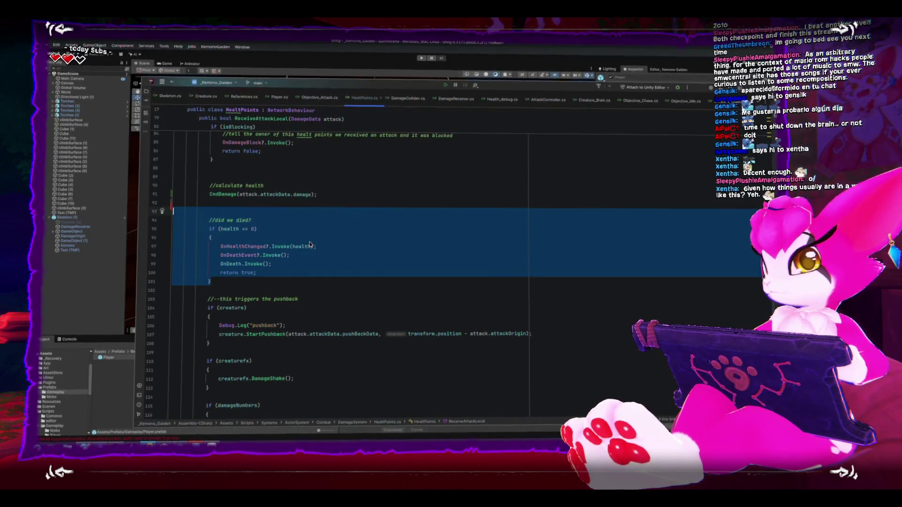
Start a new void method on a fresh line below CmdDamage.
{"action": "scroll", "coordinate": [285, 233], "scroll_direction": "down", "scroll_amount": 1}
{"action": "scroll", "coordinate": [286, 233], "scroll_direction": "down", "scroll_amount": 10}
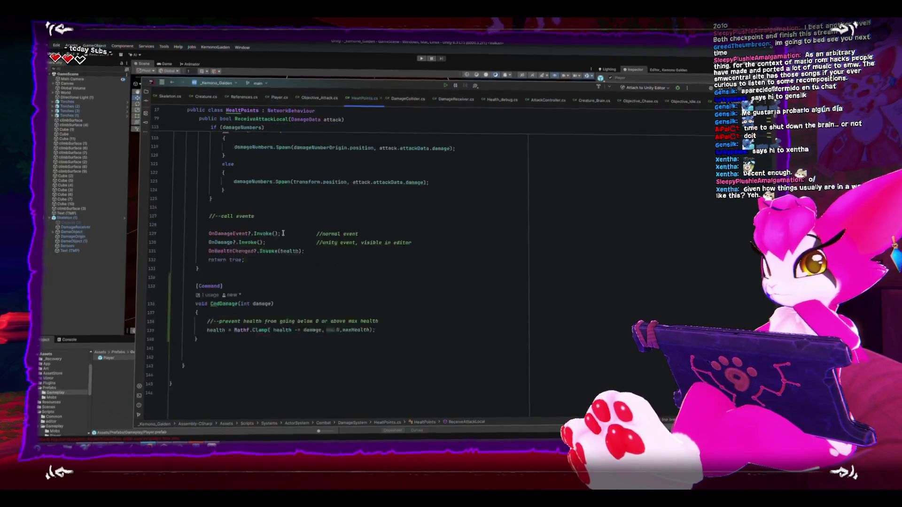
{"action": "left_click", "coordinate": [262, 318]}
{"action": "key", "text": "Return"}
{"action": "key", "text": "Return"}
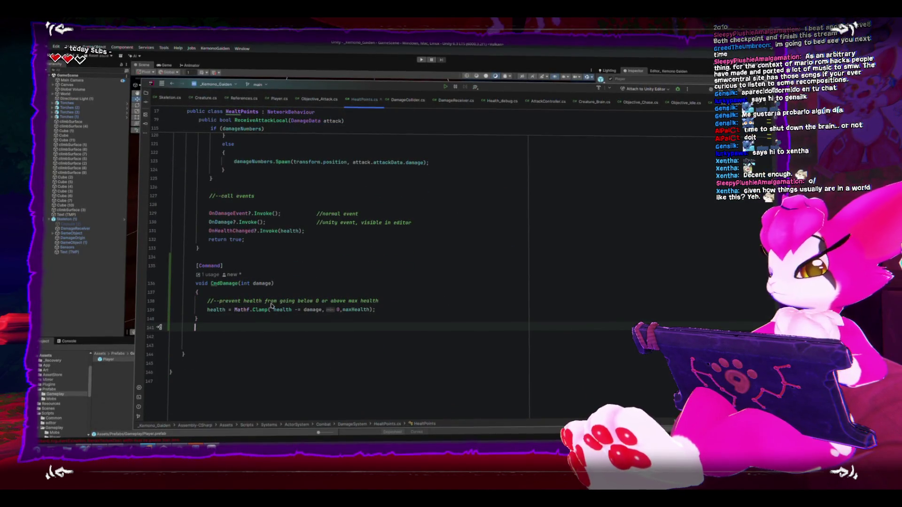
{"action": "type", "text": "void"}
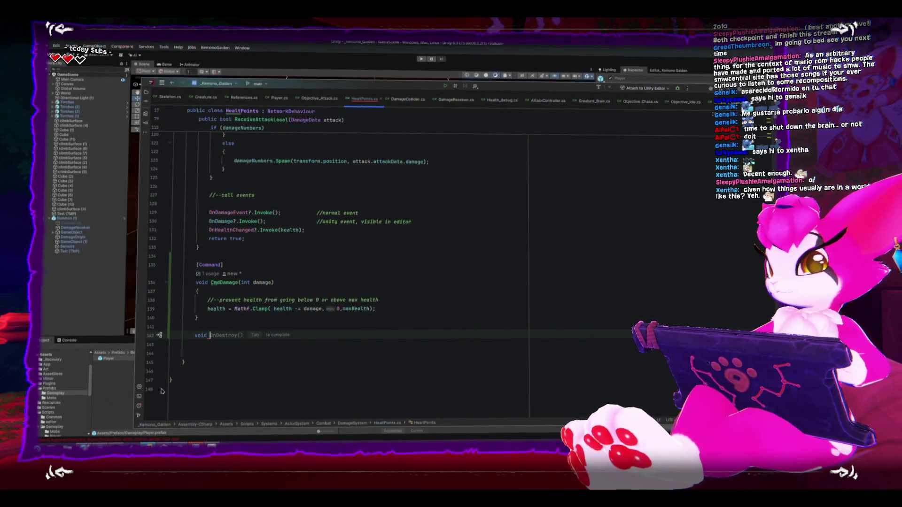
Complete the new method as void RPCOnDeath() with an empty body.
{"action": "key", "text": "alt+Tab"}
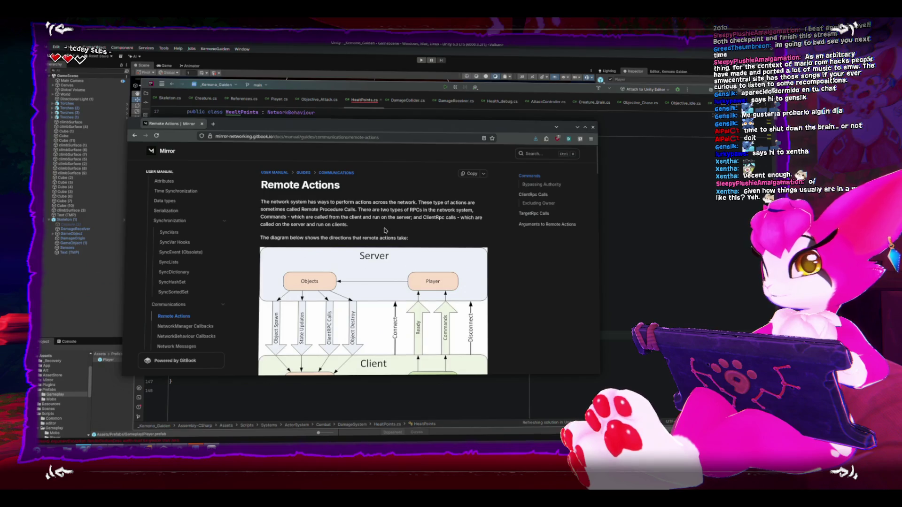
{"action": "key", "text": "alt+Tab"}
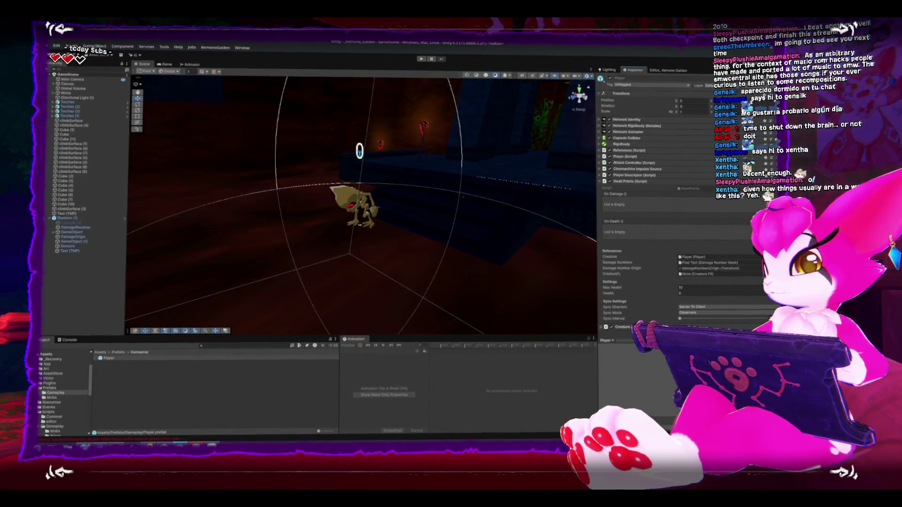
{"action": "key", "text": "alt+Tab"}
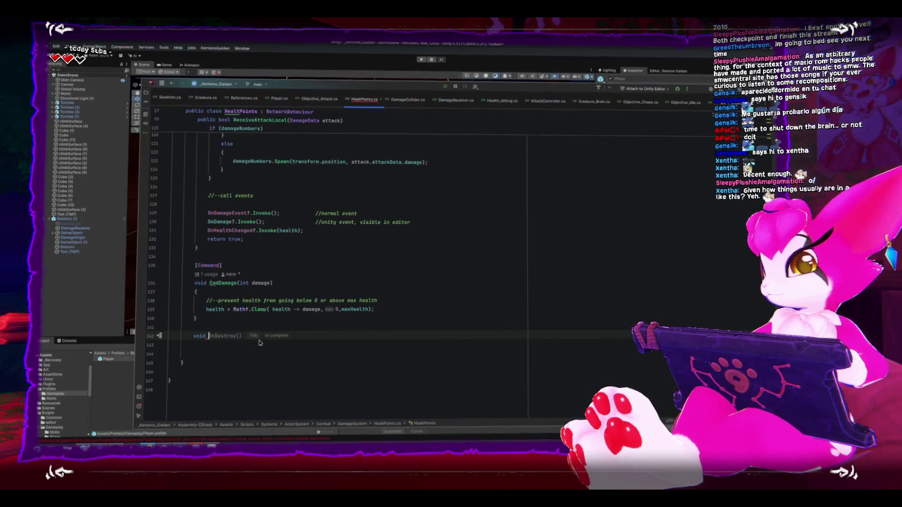
{"action": "type", "text": "RPC"}
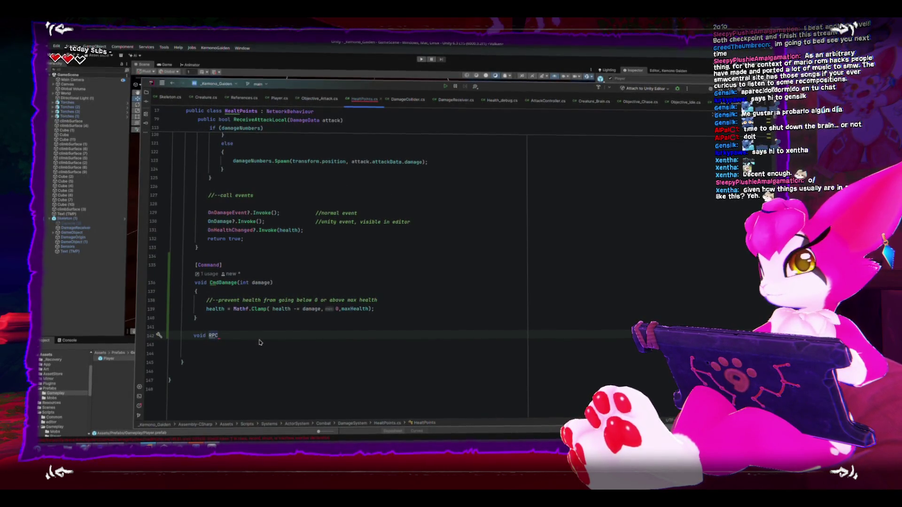
{"action": "key", "text": "BackSpace"}
{"action": "key", "text": "BackSpace"}
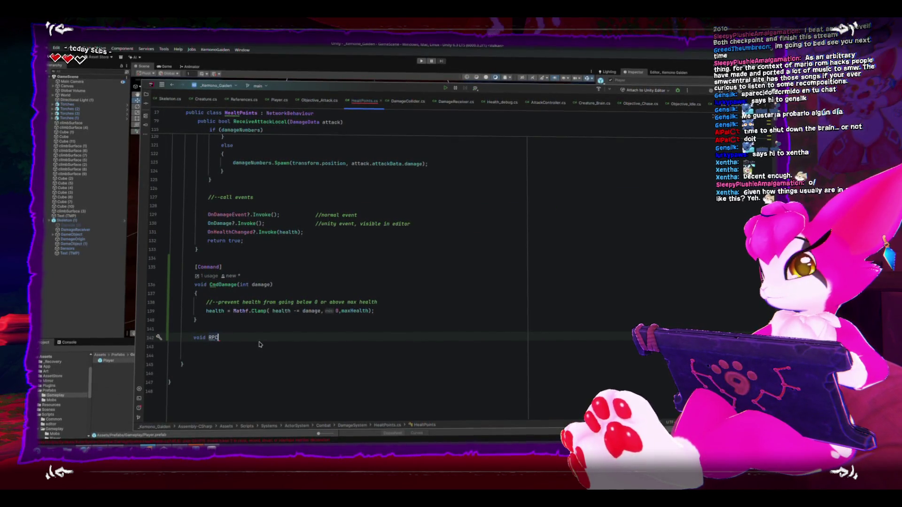
{"action": "type", "text": "On"}
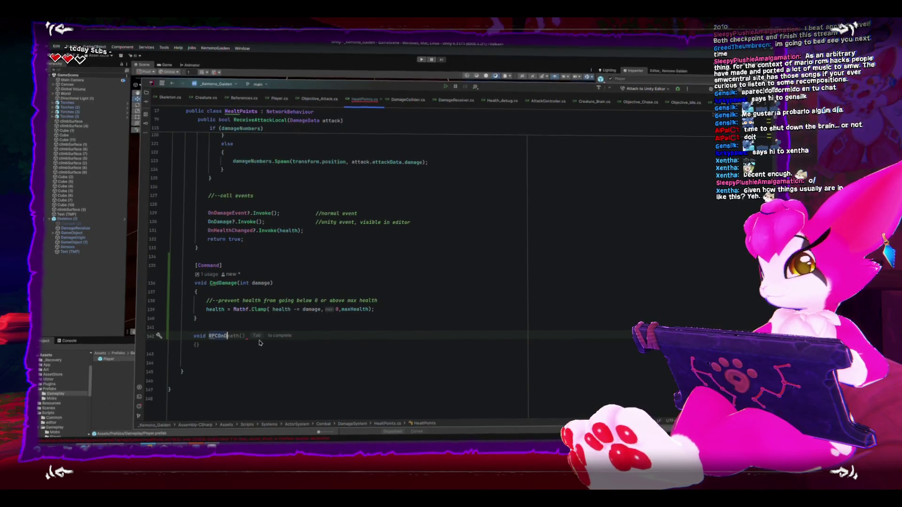
{"action": "key", "text": "Tab"}
{"action": "key", "text": "Return"}
Add the [ClientRpc] attribute above RPCOnDeath.
{"action": "key", "text": "Up"}
{"action": "key", "text": "Up"}
{"action": "key", "text": "Up"}
{"action": "key", "text": "Return"}
{"action": "type", "text": "rp"}
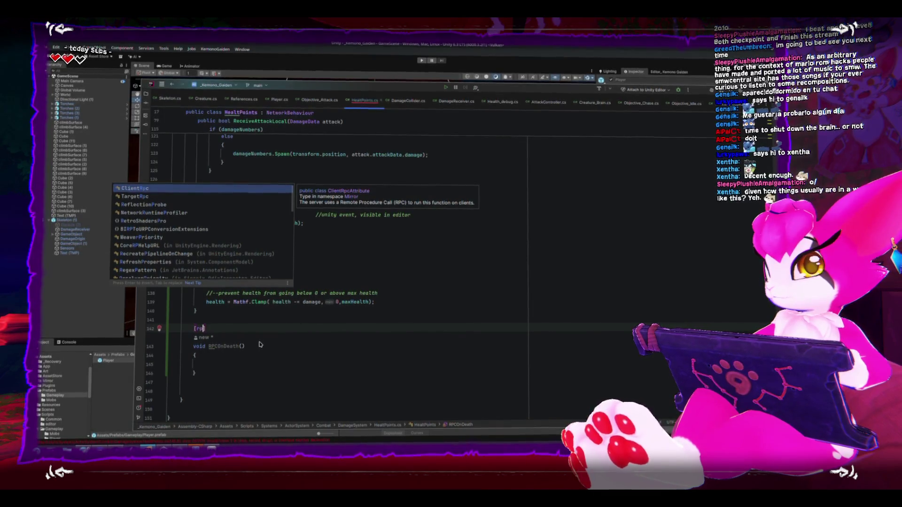
{"action": "key", "text": "Return"}
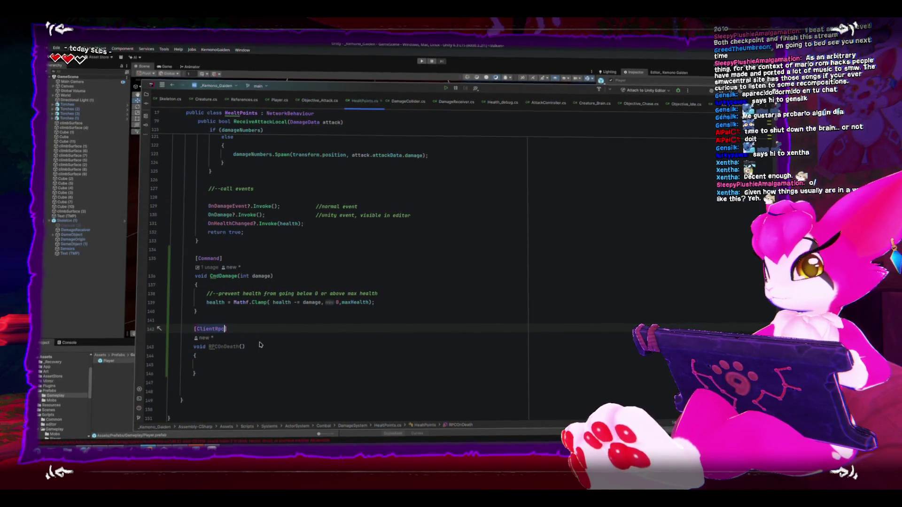
{"action": "scroll", "coordinate": [238, 293], "scroll_direction": "up", "scroll_amount": 10}
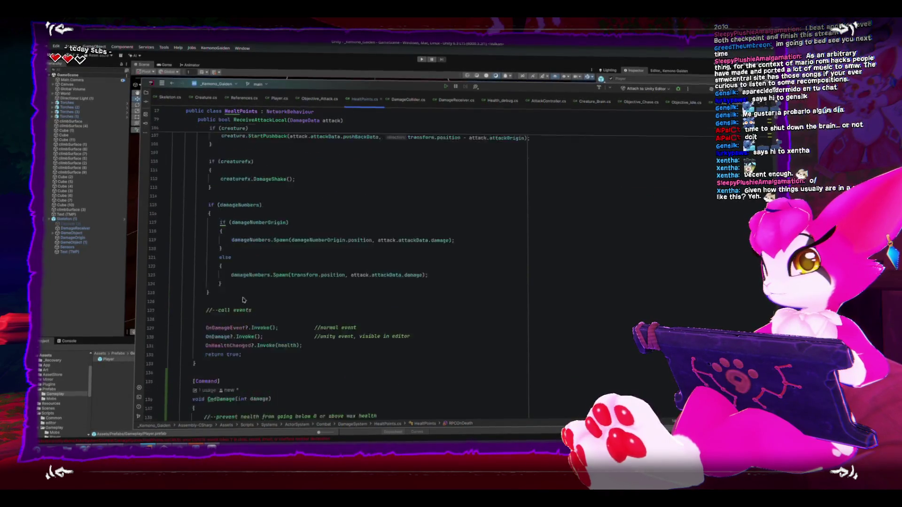
Cut the 'did we died?' block from ReceiveAttackLocal and paste it into RPCOnDeath.
{"action": "scroll", "coordinate": [238, 293], "scroll_direction": "up", "scroll_amount": 4}
{"action": "left_click_drag", "start_coordinate": [205, 260], "coordinate": [232, 321]}
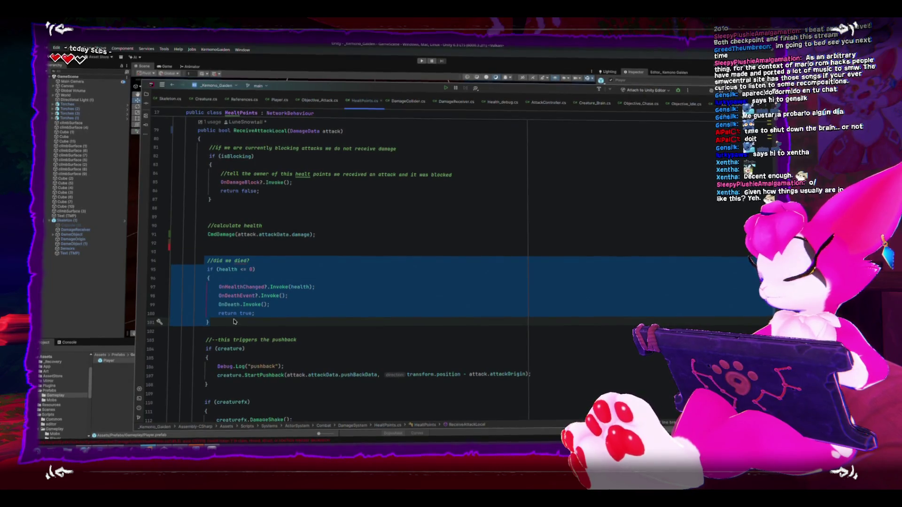
{"action": "key", "text": "ctrl+x"}
{"action": "scroll", "coordinate": [235, 318], "scroll_direction": "down", "scroll_amount": 10}
{"action": "left_click", "coordinate": [233, 315]}
{"action": "key", "text": "ctrl+v"}
{"action": "left_click", "coordinate": [310, 313]}
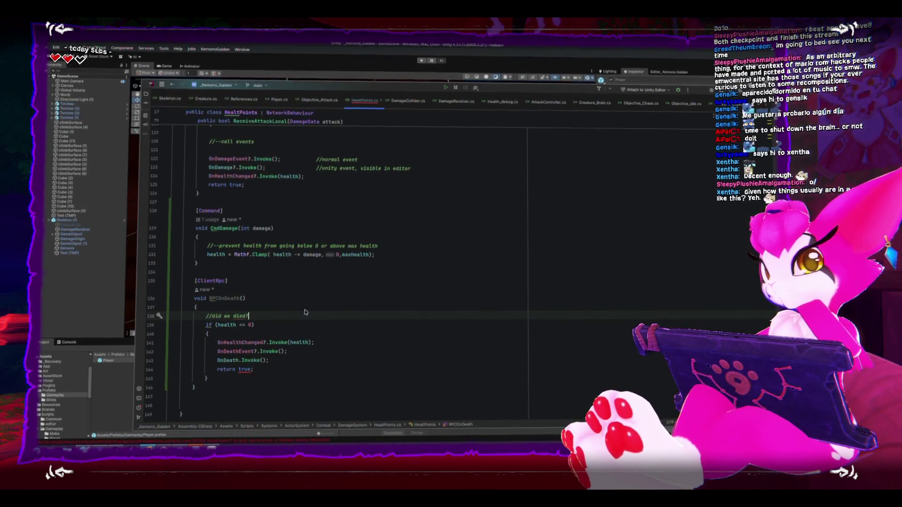
After the health clamp in CmdDamage, add if(health <= 0) { RPCOnDeath(); }.
{"action": "left_click", "coordinate": [414, 264]}
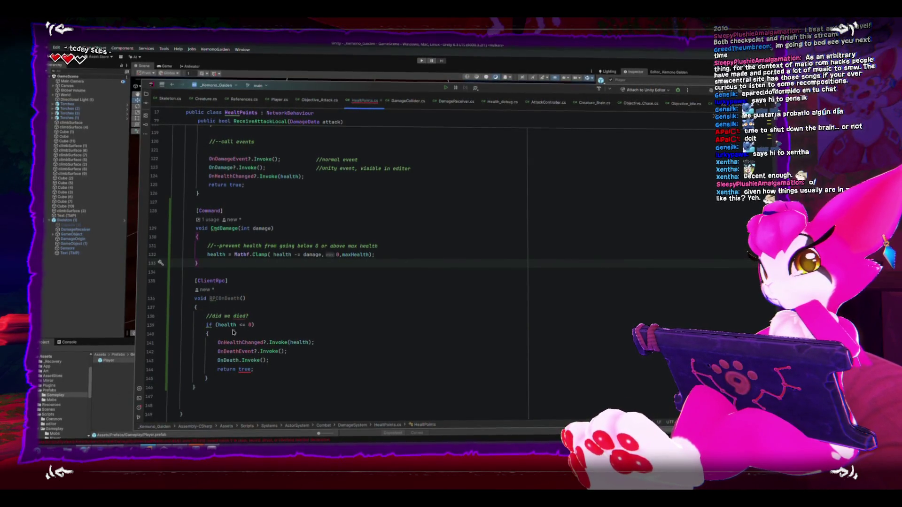
{"action": "left_click_drag", "start_coordinate": [203, 324], "coordinate": [207, 332]}
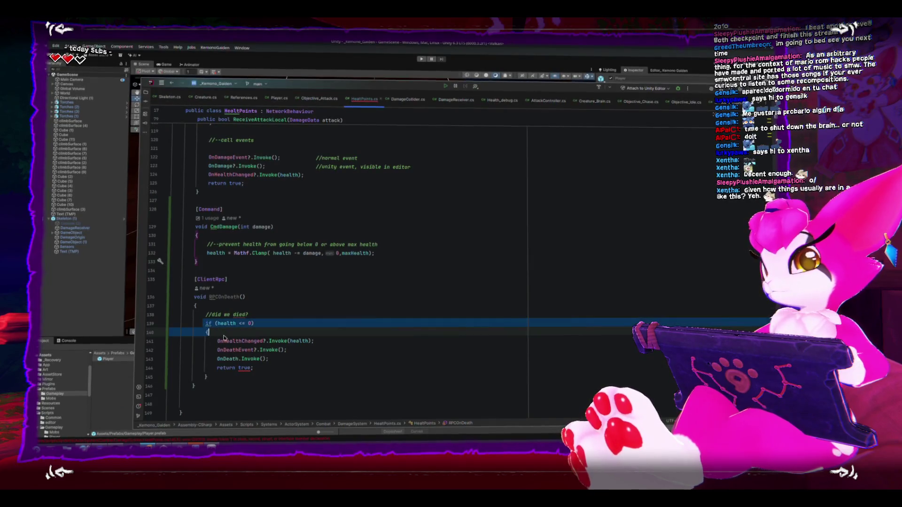
{"action": "left_click", "coordinate": [440, 255]}
{"action": "key", "text": "Return"}
{"action": "key", "text": "Return"}
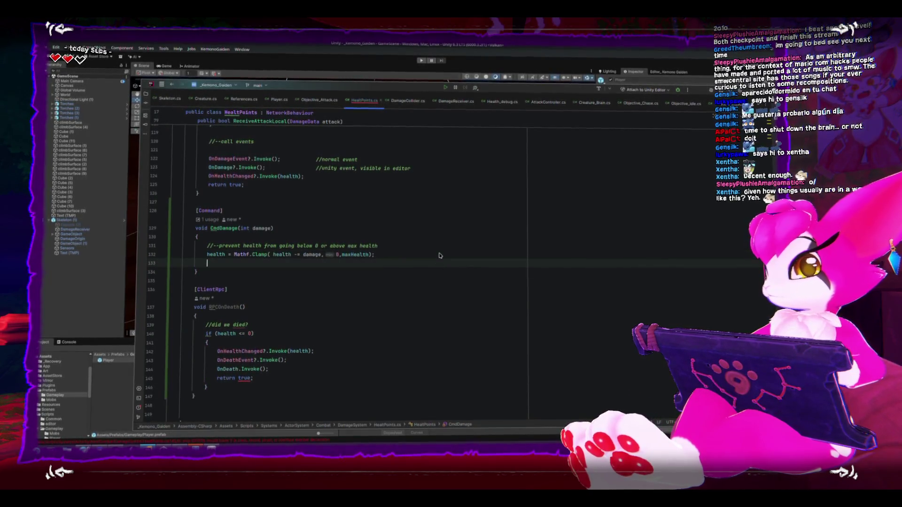
{"action": "type", "text": "if(health <= 0){"}
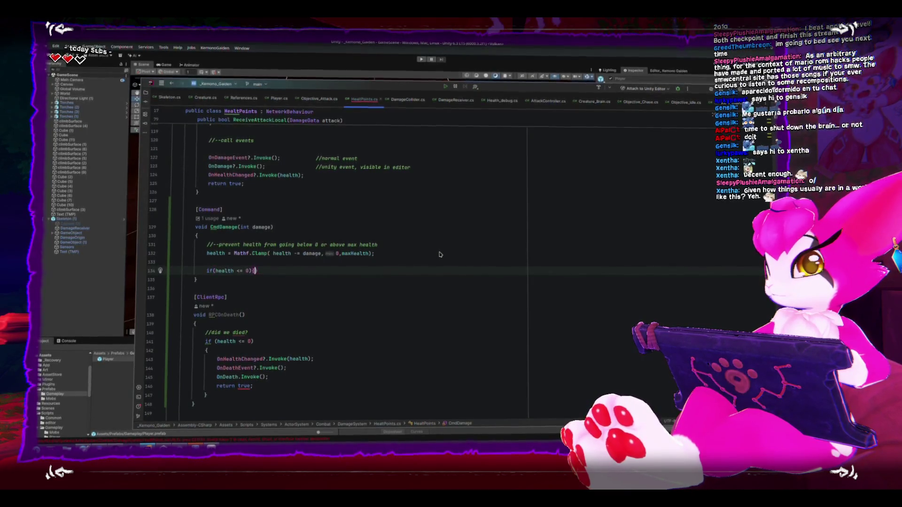
{"action": "key", "text": "Return"}
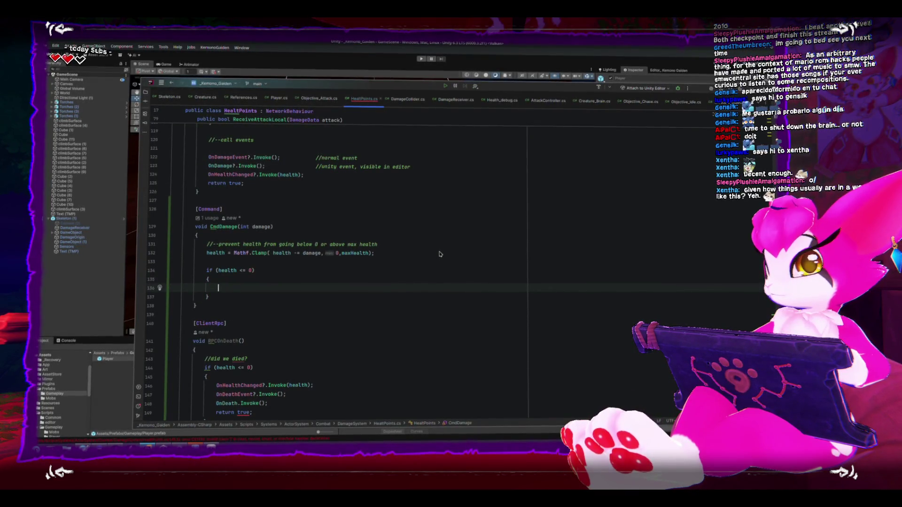
{"action": "type", "text": "RPCOnDeath();"}
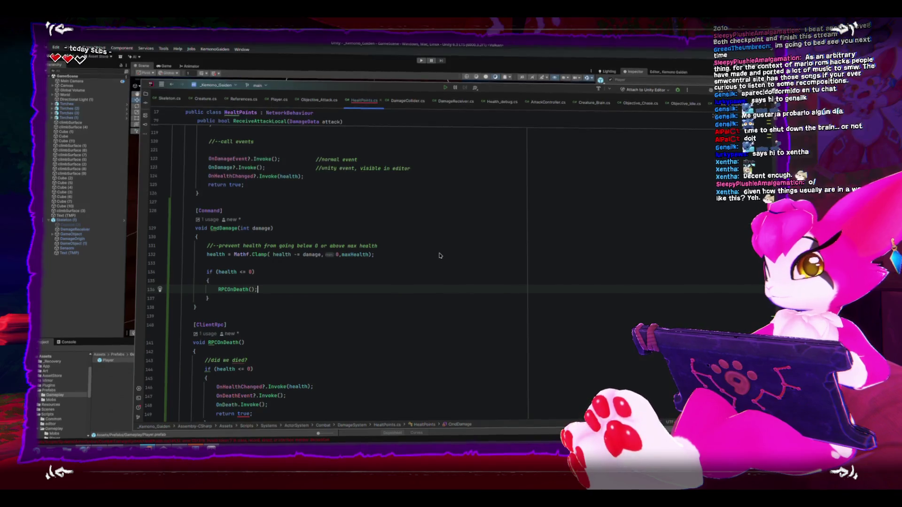
Delete the leftover return true line from RPCOnDeath.
{"action": "scroll", "coordinate": [326, 328], "scroll_direction": "down", "scroll_amount": 1}
{"action": "left_click", "coordinate": [284, 384]}
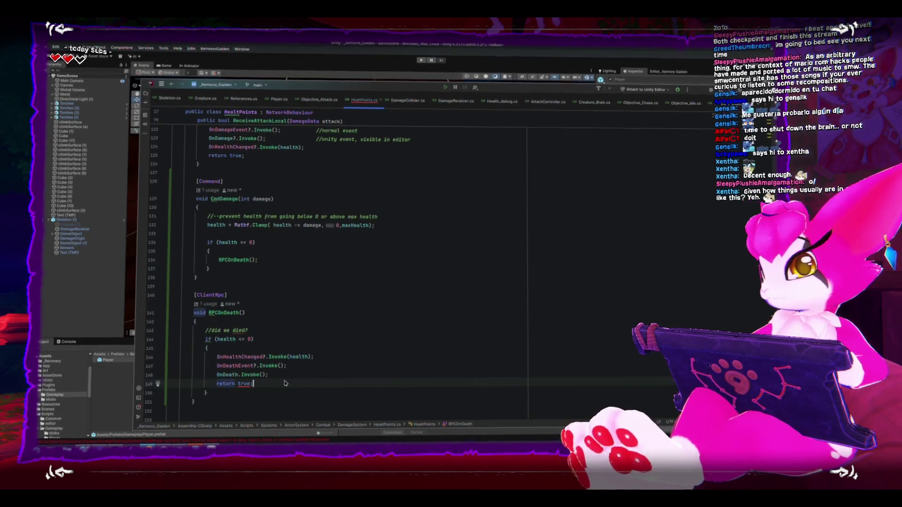
{"action": "key", "text": "BackSpace"}
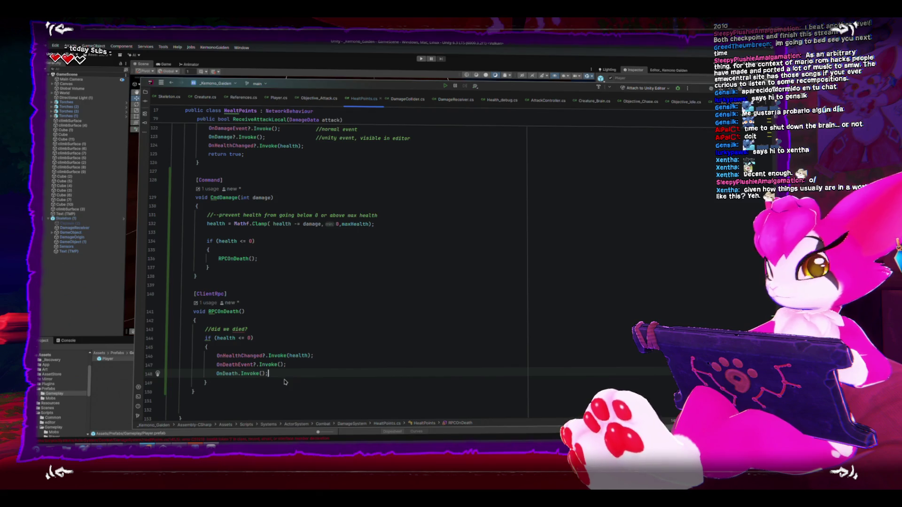
{"action": "scroll", "coordinate": [270, 351], "scroll_direction": "up", "scroll_amount": 1}
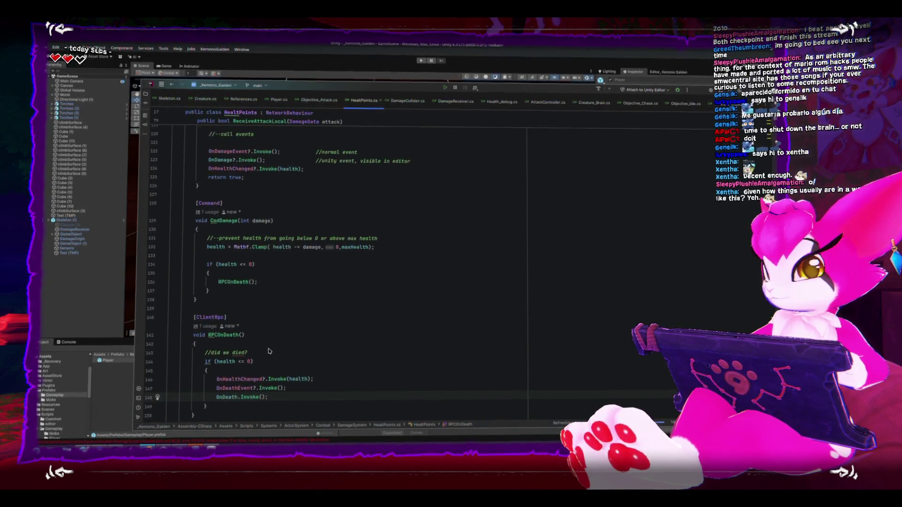
{"action": "left_click", "coordinate": [219, 225]}
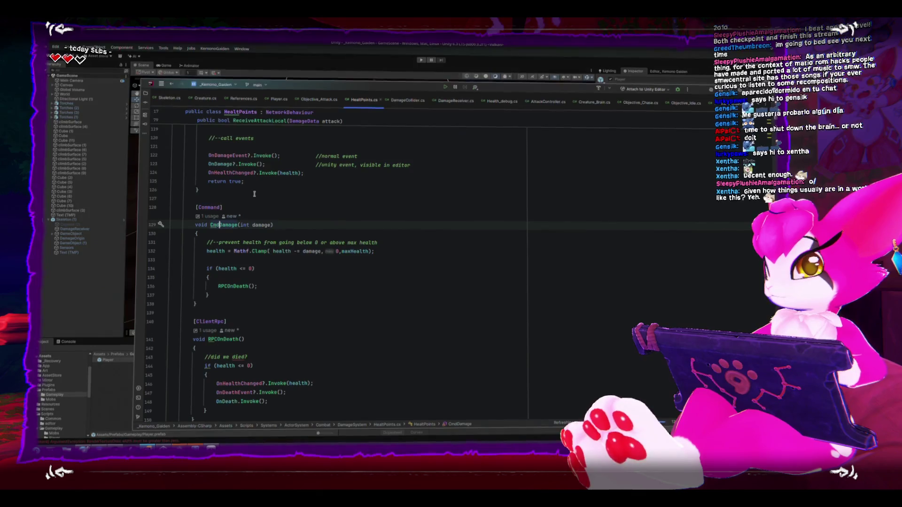
Rename CmdDamage to CMDDamage, updating its call in ReceiveAttackLocal.
{"action": "key", "text": "BackSpace"}
{"action": "key", "text": "BackSpace"}
{"action": "key", "text": "BackSpace"}
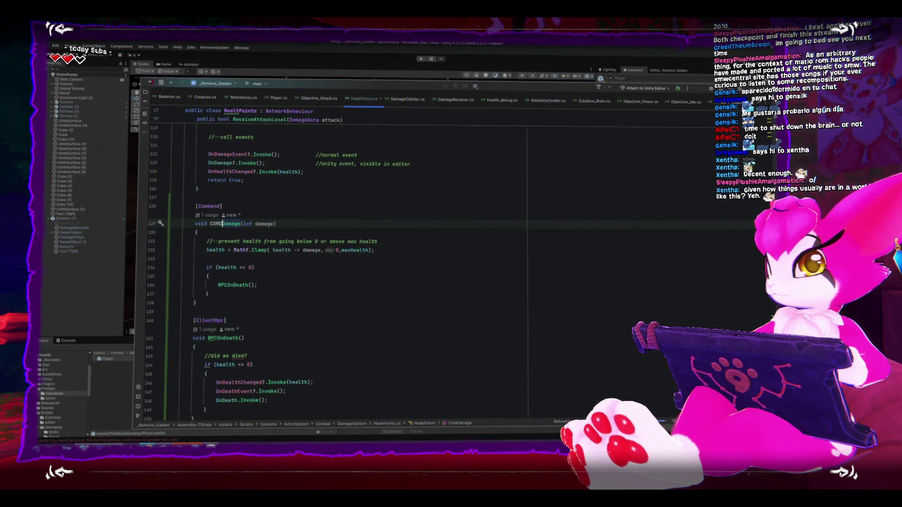
{"action": "type", "text": "m"}
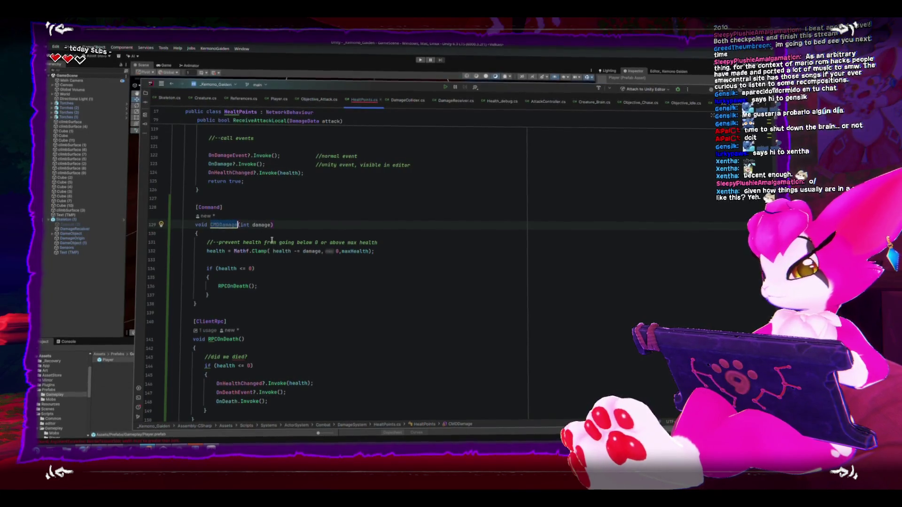
{"action": "scroll", "coordinate": [277, 267], "scroll_direction": "up", "scroll_amount": 10}
{"action": "scroll", "coordinate": [230, 261], "scroll_direction": "up", "scroll_amount": 1}
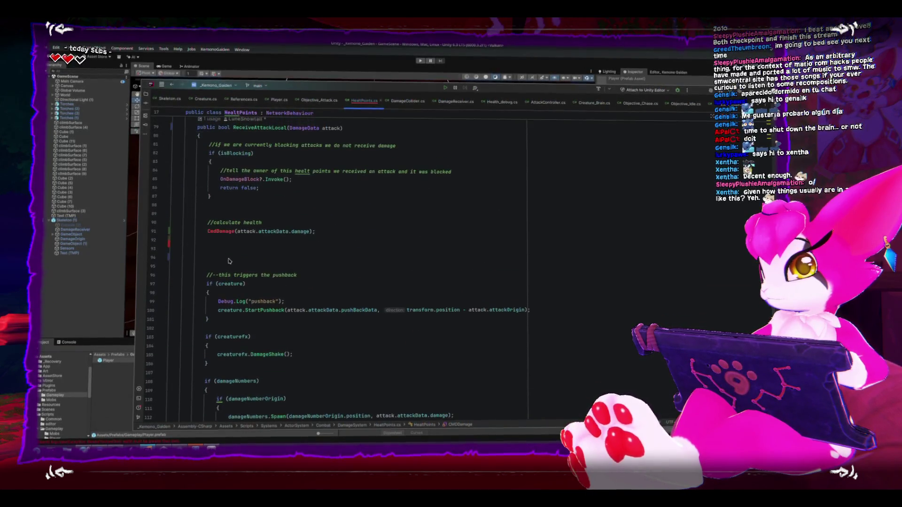
{"action": "left_click", "coordinate": [216, 232]}
{"action": "key", "text": "alt+Return"}
{"action": "key", "text": "Return"}
{"action": "left_click", "coordinate": [208, 292]}
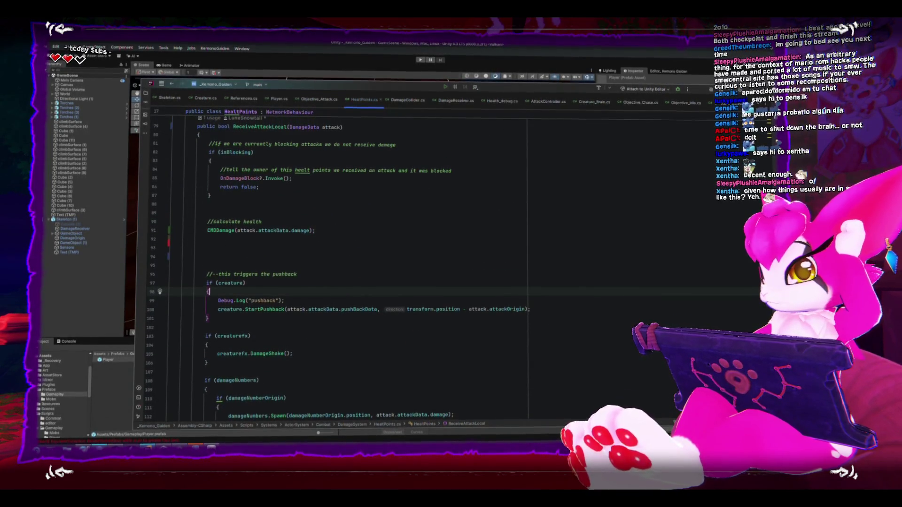
{"action": "key", "text": "alt+Tab"}
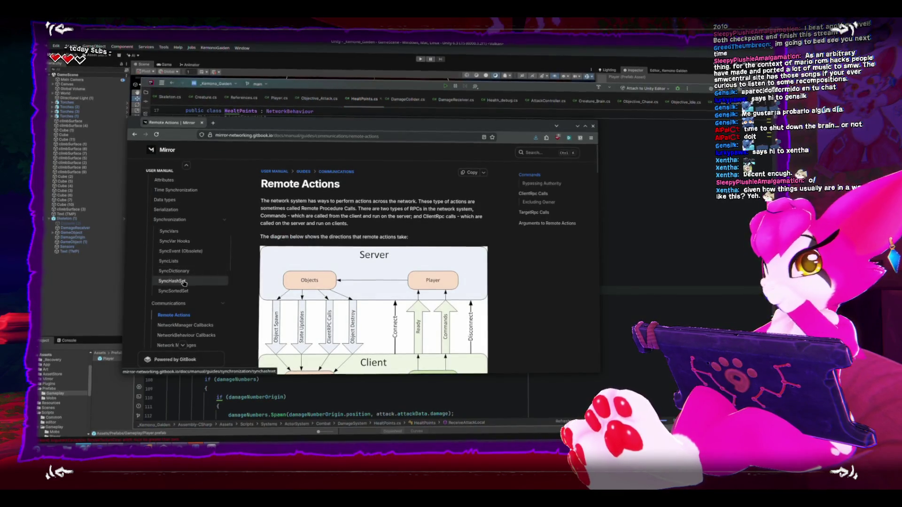
Scroll the Mirror Remote Actions page through Commands, Bypassing Authority and ClientRpc Calls.
{"action": "key", "text": "alt+Tab"}
{"action": "key", "text": "alt+Tab"}
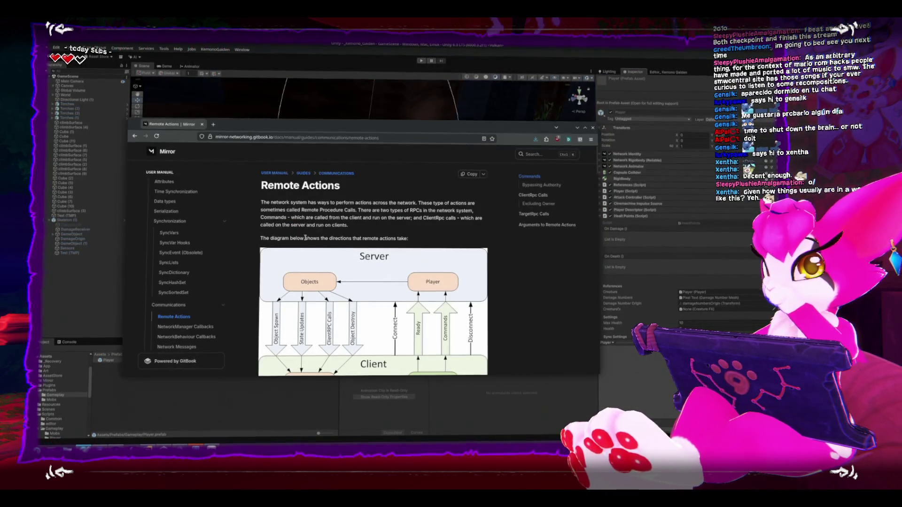
{"action": "scroll", "coordinate": [373, 259], "scroll_direction": "down", "scroll_amount": 3}
{"action": "scroll", "coordinate": [302, 242], "scroll_direction": "down", "scroll_amount": 3}
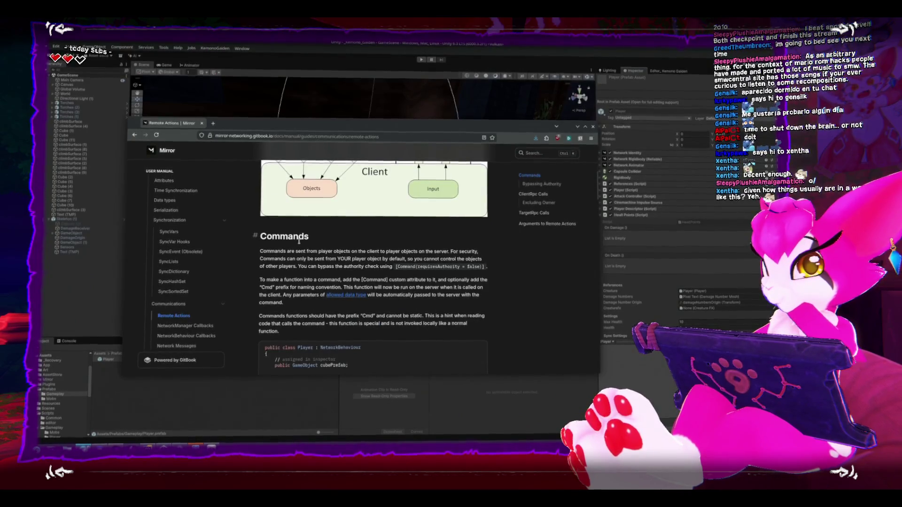
{"action": "scroll", "coordinate": [298, 241], "scroll_direction": "down", "scroll_amount": 3}
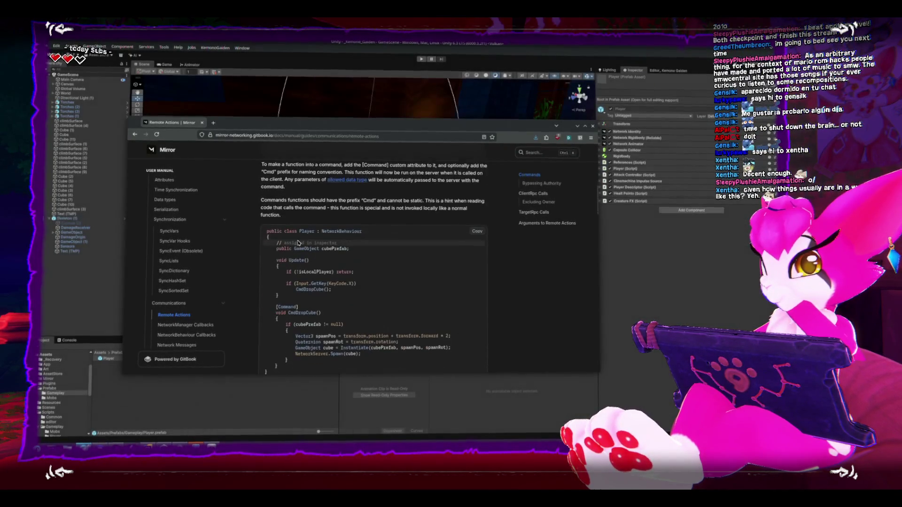
{"action": "scroll", "coordinate": [296, 258], "scroll_direction": "down", "scroll_amount": 1}
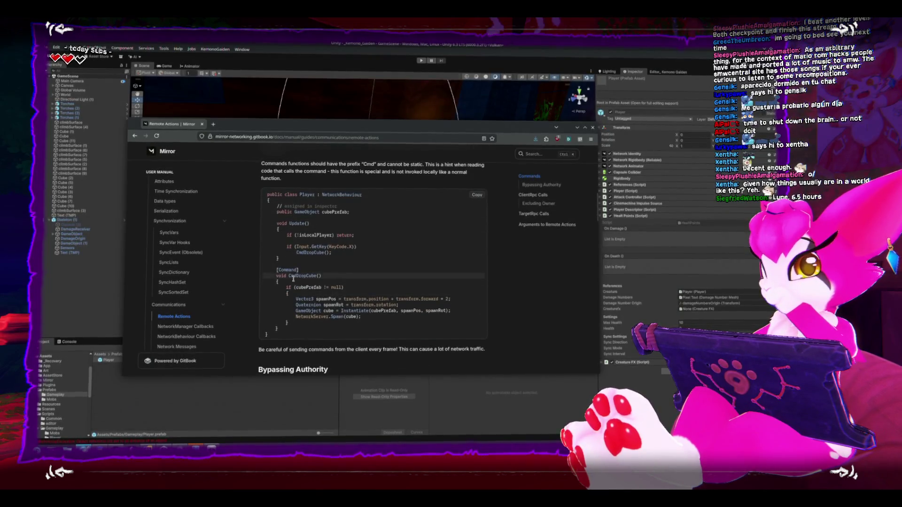
{"action": "scroll", "coordinate": [293, 276], "scroll_direction": "down", "scroll_amount": 3}
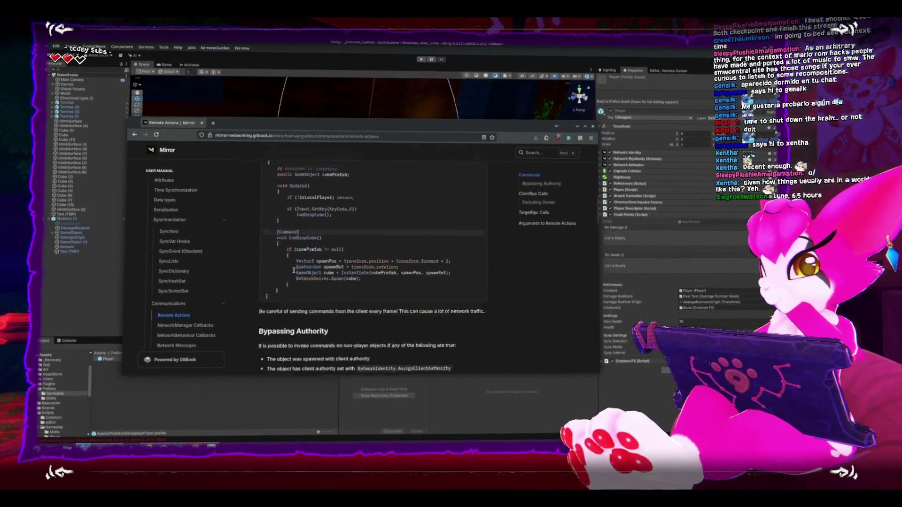
{"action": "scroll", "coordinate": [294, 271], "scroll_direction": "down", "scroll_amount": 10}
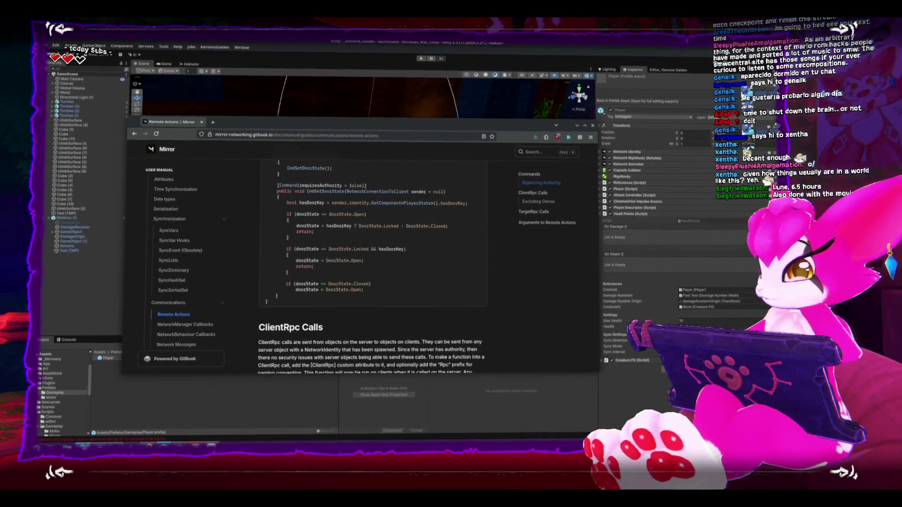
{"action": "key", "text": "alt+Tab"}
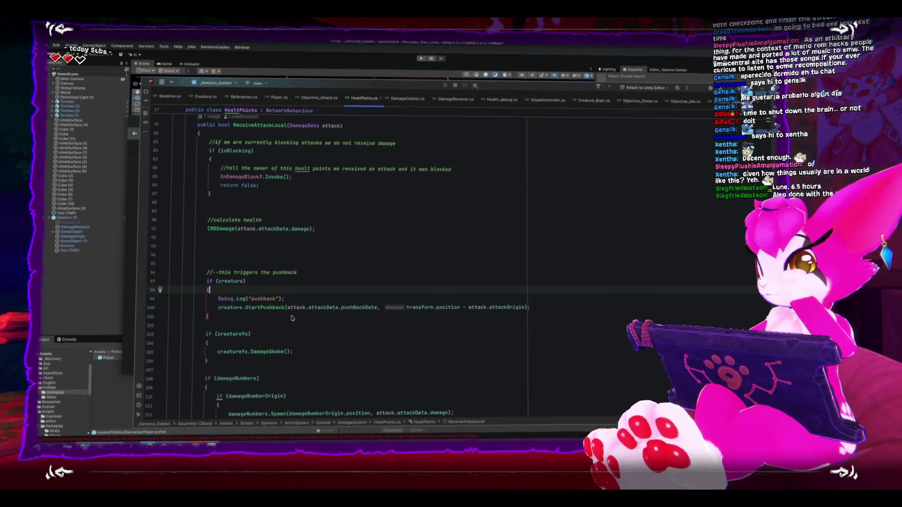
Rename CMDDamage back to CmdDamage and jump to its call in ReceiveAttackLocal.
{"action": "scroll", "coordinate": [291, 318], "scroll_direction": "down", "scroll_amount": 3}
{"action": "scroll", "coordinate": [225, 292], "scroll_direction": "down", "scroll_amount": 6}
{"action": "left_click", "coordinate": [218, 299]}
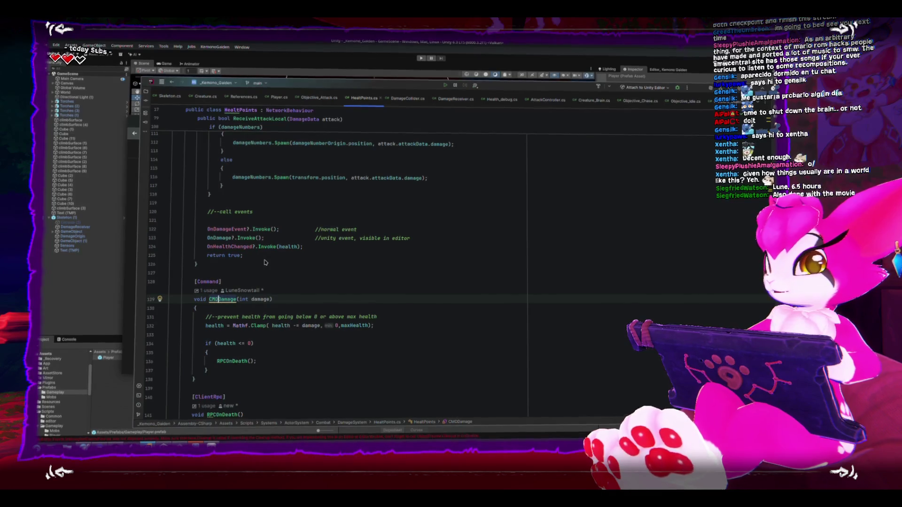
{"action": "key", "text": "BackSpace"}
{"action": "key", "text": "BackSpace"}
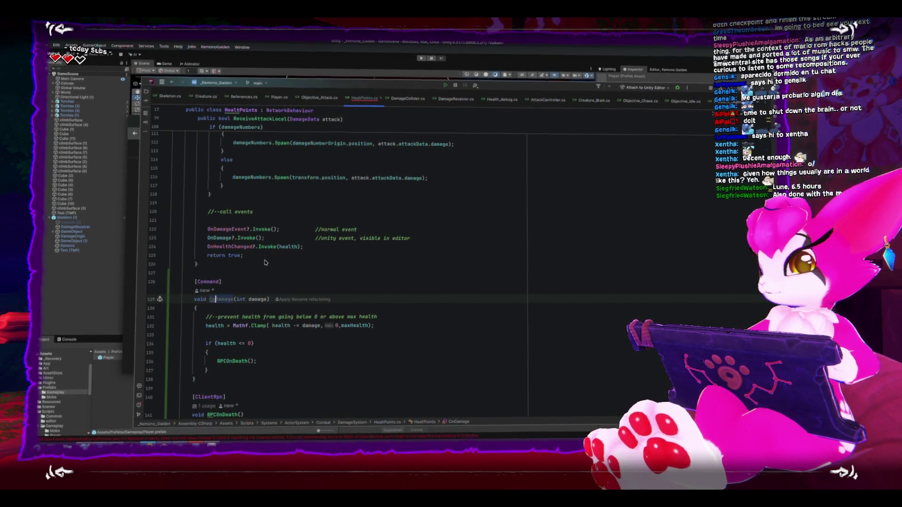
{"action": "double_click", "coordinate": [219, 301]}
{"action": "key", "text": "ctrl+b"}
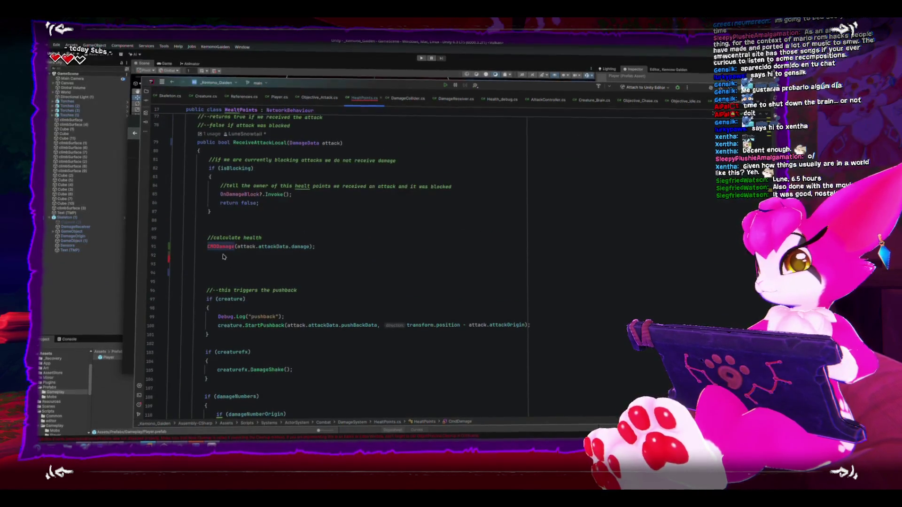
Start typing a new void Rpc method below RPCOnDeath.
{"action": "scroll", "coordinate": [282, 297], "scroll_direction": "down", "scroll_amount": 3}
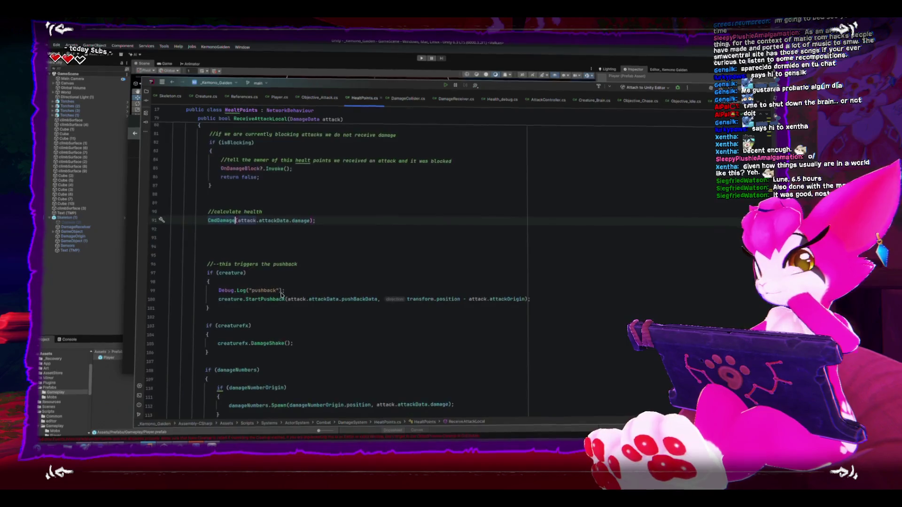
{"action": "scroll", "coordinate": [281, 298], "scroll_direction": "down", "scroll_amount": 2}
{"action": "scroll", "coordinate": [305, 338], "scroll_direction": "down", "scroll_amount": 1}
{"action": "scroll", "coordinate": [324, 370], "scroll_direction": "down", "scroll_amount": 7}
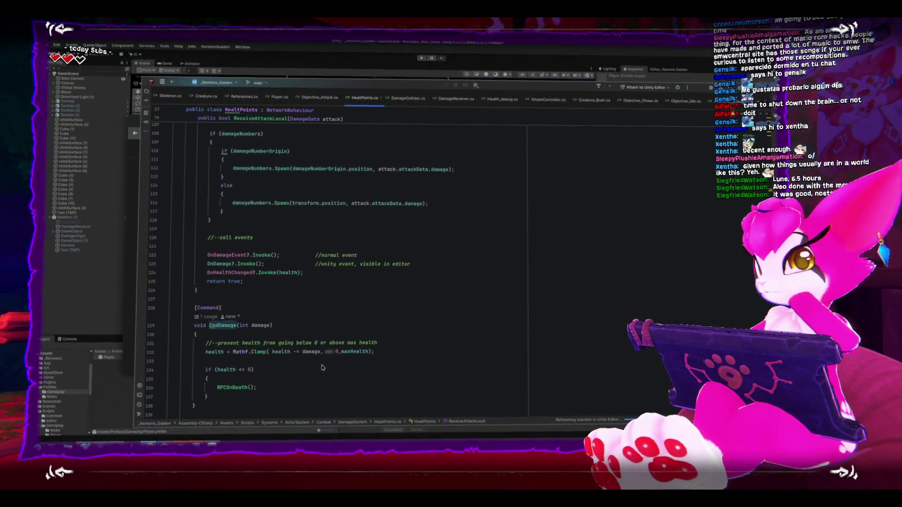
{"action": "scroll", "coordinate": [321, 369], "scroll_direction": "down", "scroll_amount": 2}
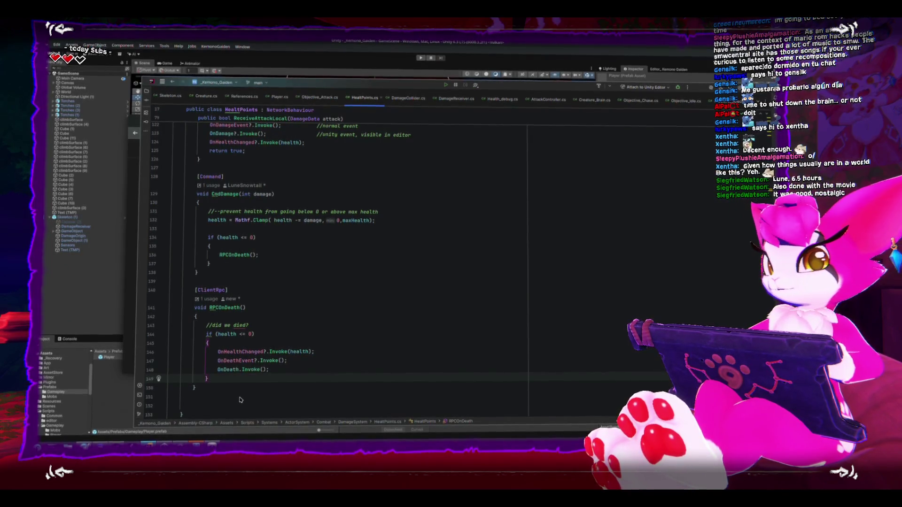
{"action": "key", "text": "Down"}
{"action": "key", "text": "Down"}
{"action": "key", "text": "Down"}
{"action": "type", "text": "void"}
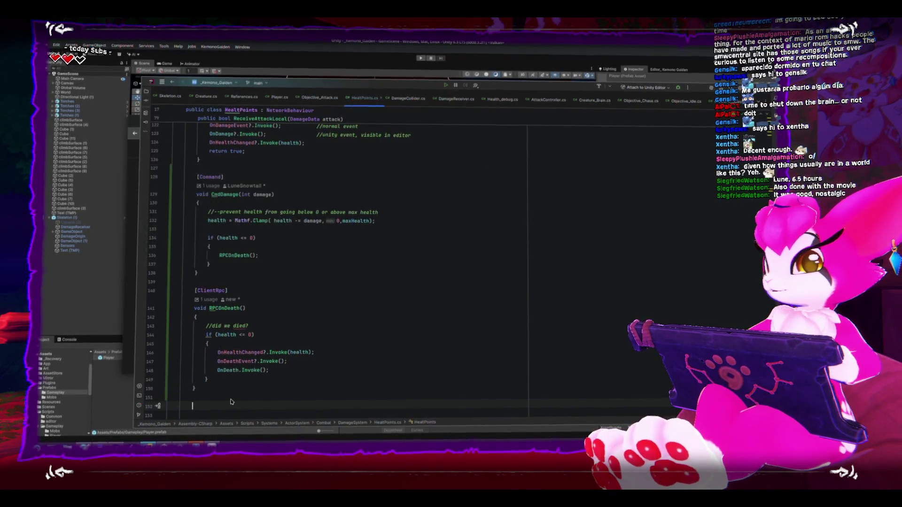
{"action": "type", "text": " RpcOnDamage"}
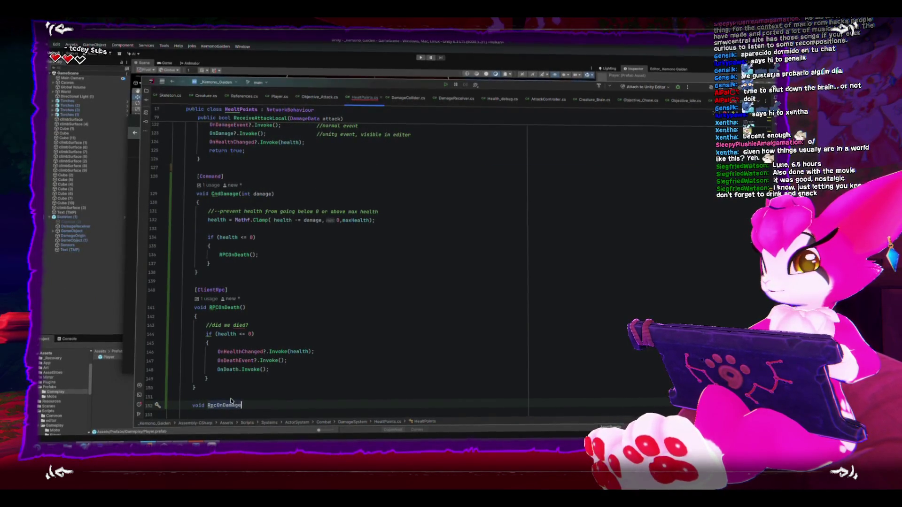
Give void RpcOnDamage() an empty body and the [ClientRpc] attribute.
{"action": "key", "text": "Return"}
{"action": "type", "text": "{"}
{"action": "key", "text": "Return"}
{"action": "left_click", "coordinate": [225, 317]}
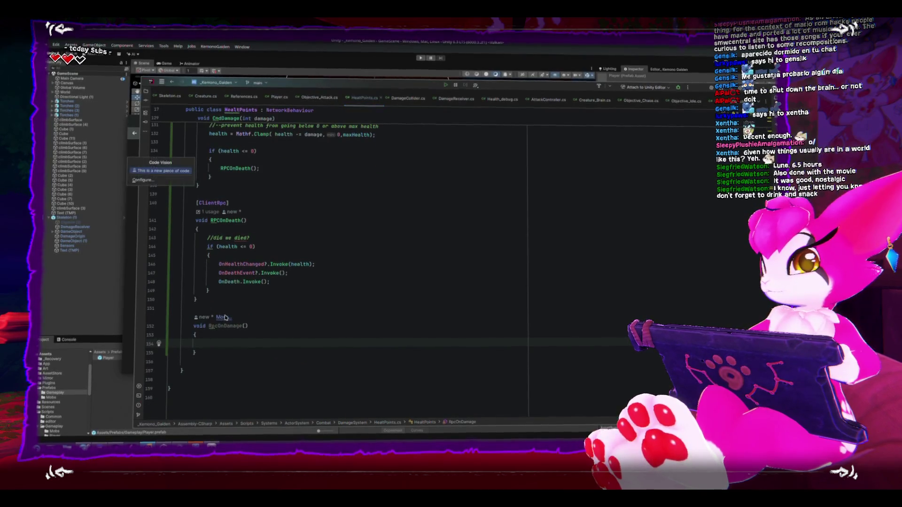
{"action": "key", "text": "Escape"}
{"action": "key", "text": "Up"}
{"action": "key", "text": "Up"}
{"action": "key", "text": "Up"}
{"action": "key", "text": "Return"}
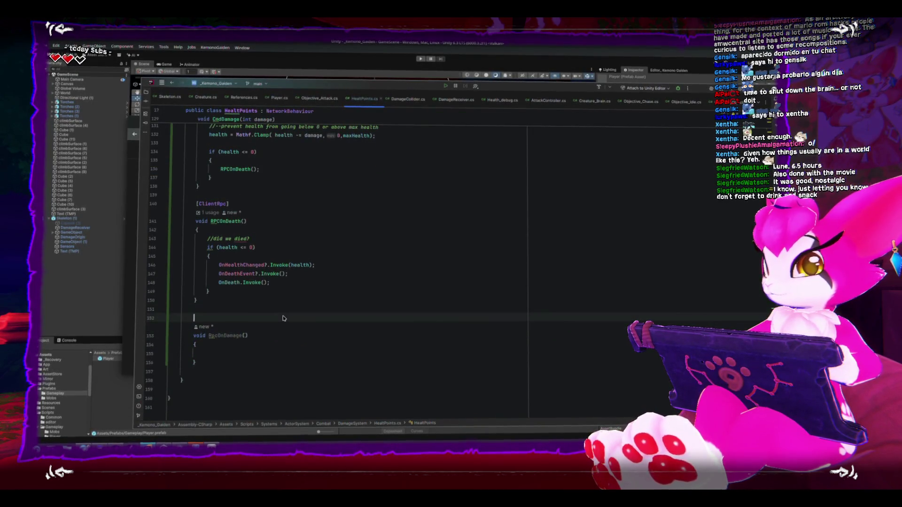
{"action": "type", "text": "[ClientRpc"}
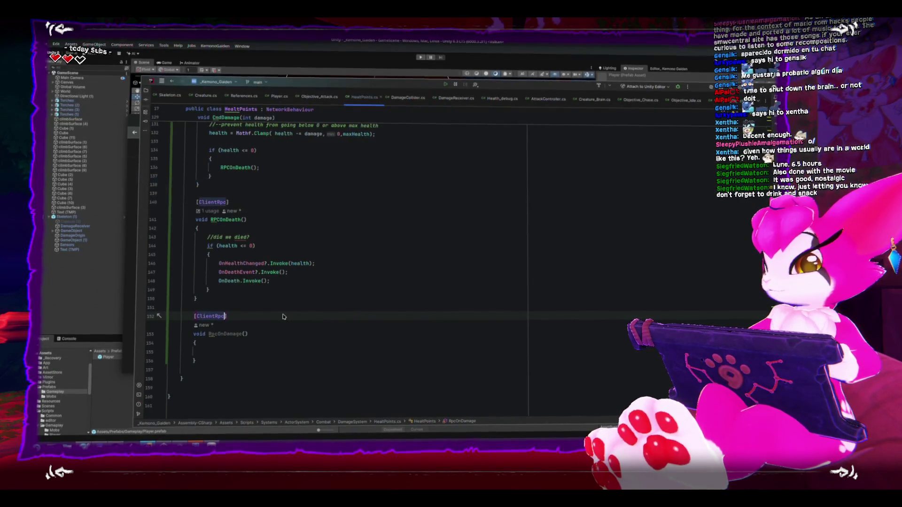
Select the damage shake, damage number and event code in ReceiveAttackLocal.
{"action": "scroll", "coordinate": [244, 315], "scroll_direction": "up", "scroll_amount": 8}
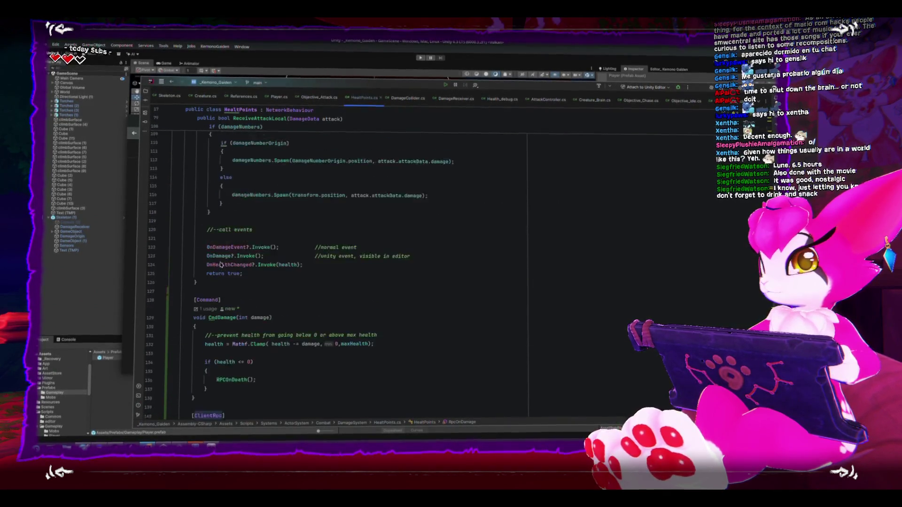
{"action": "mouse_move", "coordinate": [209, 249]}
{"action": "left_mouse_down"}
{"action": "mouse_move", "coordinate": [349, 277]}
{"action": "mouse_move", "coordinate": [151, 239]}
{"action": "left_mouse_up"}
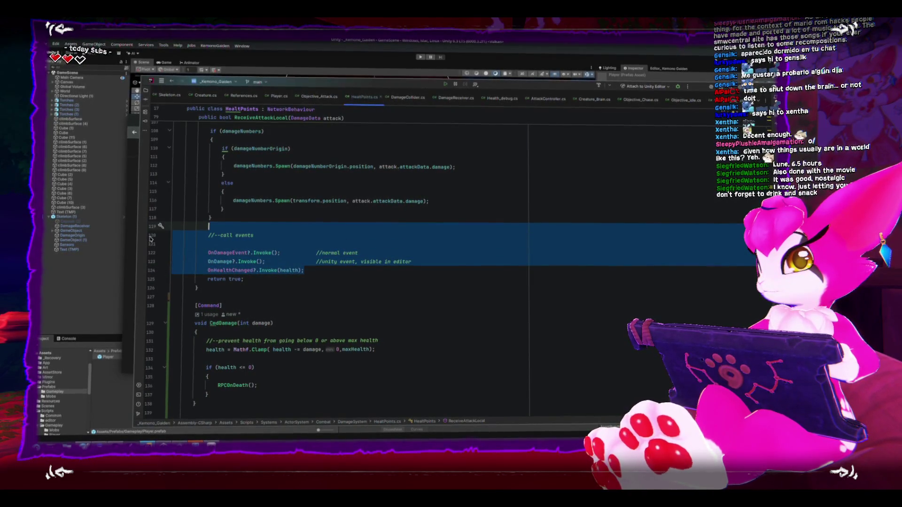
{"action": "scroll", "coordinate": [201, 255], "scroll_direction": "up", "scroll_amount": 5}
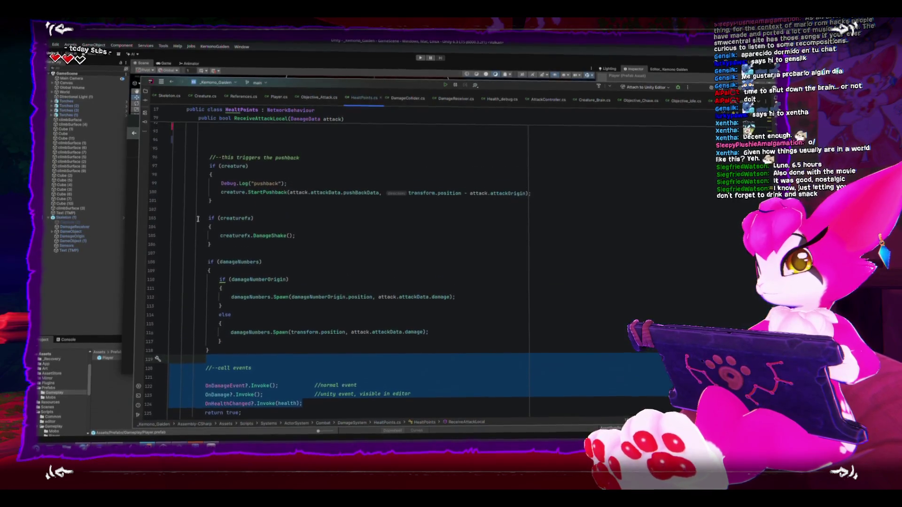
{"action": "mouse_move", "coordinate": [204, 211]}
{"action": "left_mouse_down"}
{"action": "mouse_move", "coordinate": [282, 214]}
{"action": "mouse_move", "coordinate": [281, 298]}
{"action": "mouse_move", "coordinate": [278, 285]}
{"action": "left_mouse_up"}
{"action": "scroll", "coordinate": [282, 298], "scroll_direction": "down", "scroll_amount": 5}
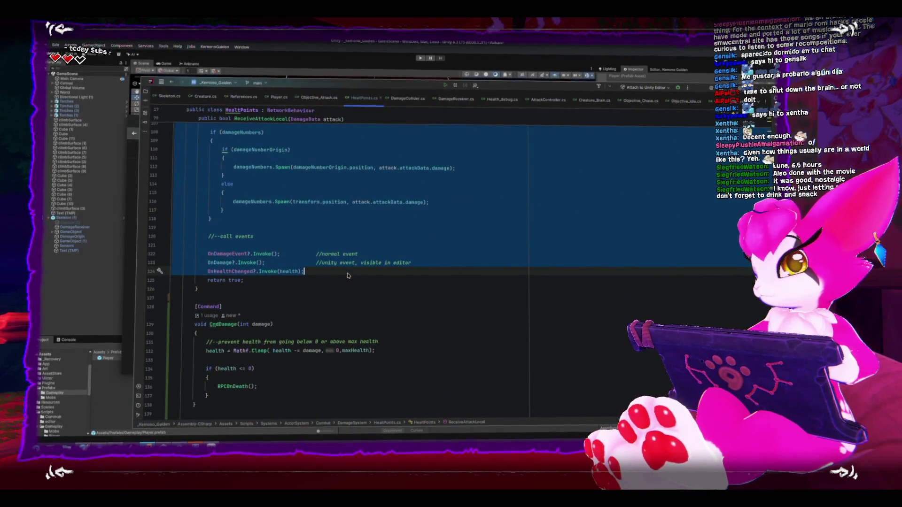
Move the damage feedback code from ReceiveAttackLocal into the RpcOnDamage body.
{"action": "key", "text": "ctrl+x"}
{"action": "left_click", "coordinate": [318, 350]}
{"action": "key", "text": "ctrl+v"}
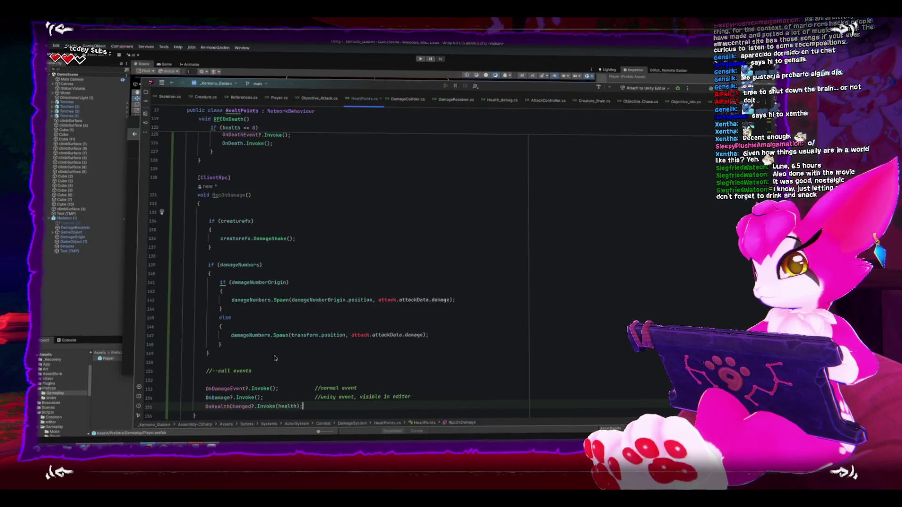
{"action": "mouse_move", "coordinate": [384, 302]}
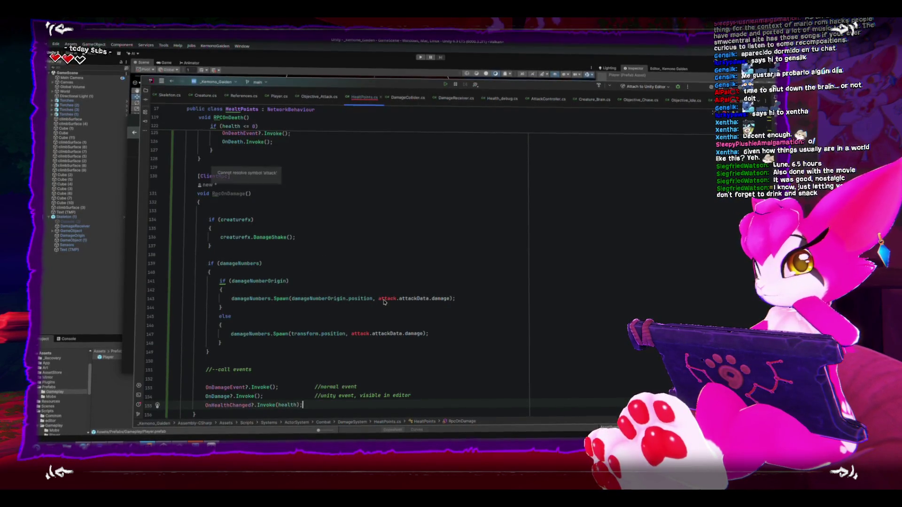
{"action": "left_click", "coordinate": [249, 213]}
Add an int damage parameter to RpcOnDamage.
{"action": "scroll", "coordinate": [247, 279], "scroll_direction": "up", "scroll_amount": 3}
{"action": "left_click", "coordinate": [246, 274]}
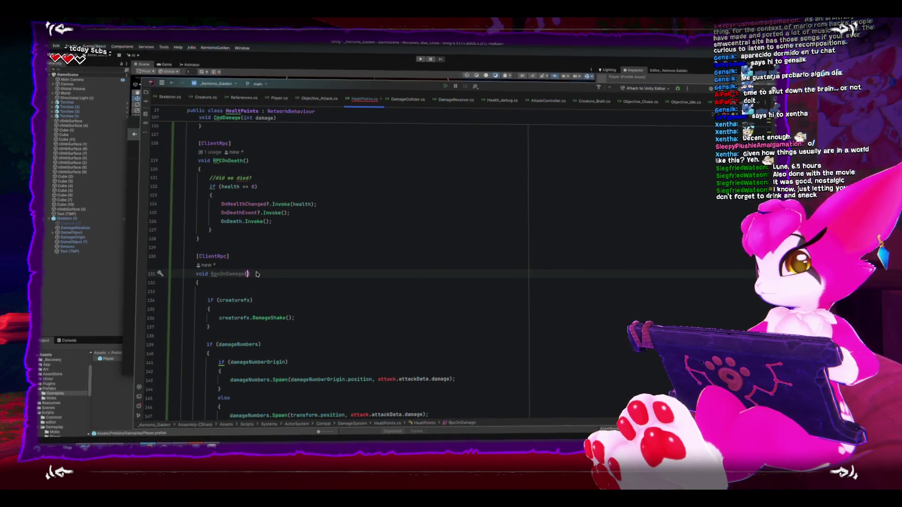
{"action": "type", "text": "int damagve"}
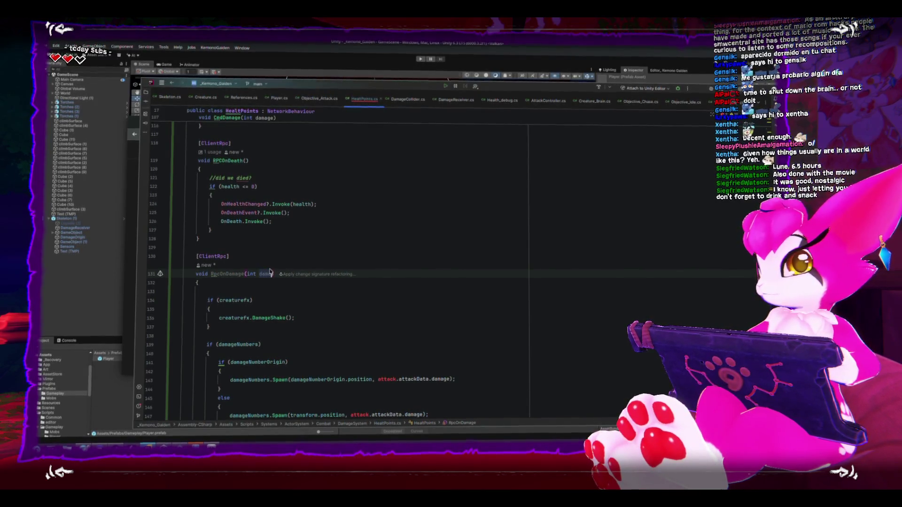
{"action": "left_click", "coordinate": [376, 318]}
Replace attack.attackData.damage with damage in both damage number spawn calls.
{"action": "left_click", "coordinate": [394, 380]}
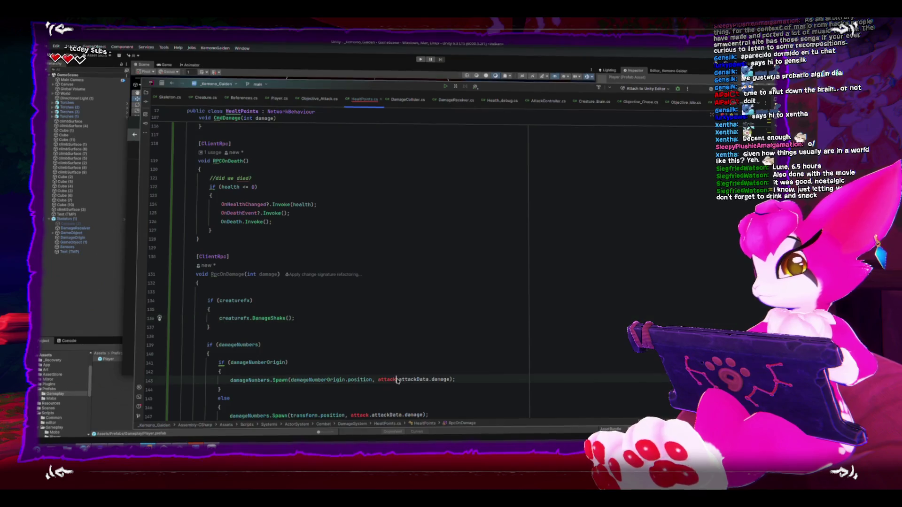
{"action": "key", "text": "Delete"}
{"action": "key", "text": "ctrl+BackSpace"}
{"action": "key", "text": "ctrl+Delete"}
{"action": "key", "text": "ctrl+Delete"}
{"action": "scroll", "coordinate": [376, 371], "scroll_direction": "down", "scroll_amount": 2}
{"action": "left_click", "coordinate": [364, 363]}
{"action": "key", "text": "ctrl+BackSpace"}
{"action": "key", "text": "ctrl+Delete"}
{"action": "key", "text": "ctrl+Delete"}
{"action": "key", "text": "ctrl+Delete"}
{"action": "left_click", "coordinate": [400, 380]}
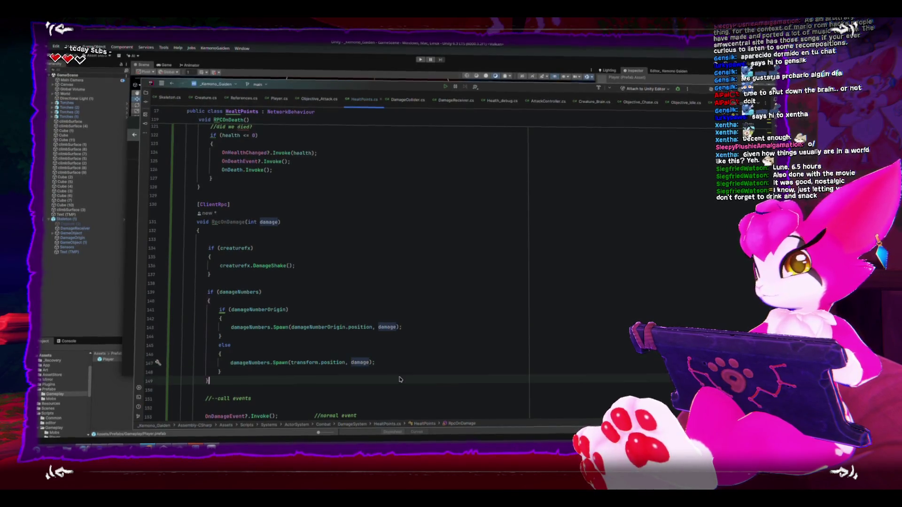
{"action": "scroll", "coordinate": [397, 377], "scroll_direction": "up", "scroll_amount": 6}
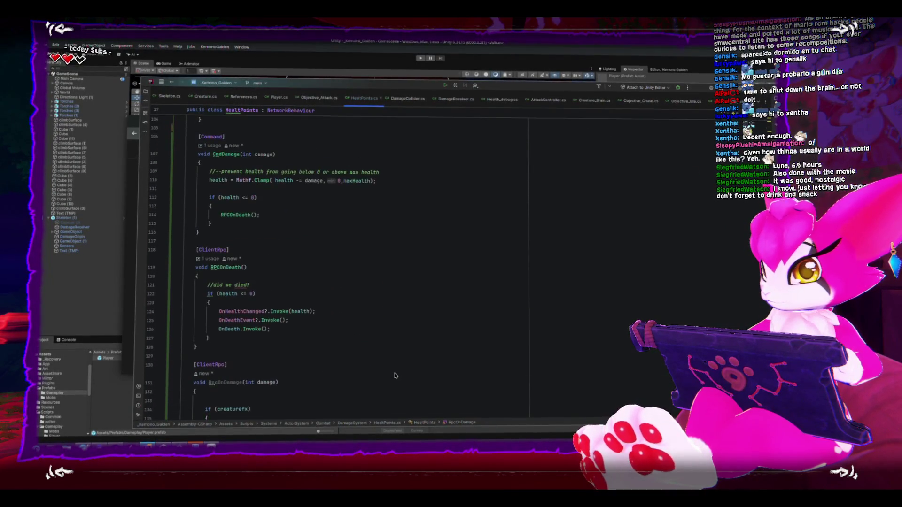
{"action": "scroll", "coordinate": [395, 375], "scroll_direction": "up", "scroll_amount": 2}
Add an else branch to CmdDamage's health check that calls RpcOnDamage(damage).
{"action": "left_click", "coordinate": [286, 271]}
{"action": "left_click", "coordinate": [288, 287]}
{"action": "key", "text": "Return"}
{"action": "type", "text": "else"}
{"action": "key", "text": "Return"}
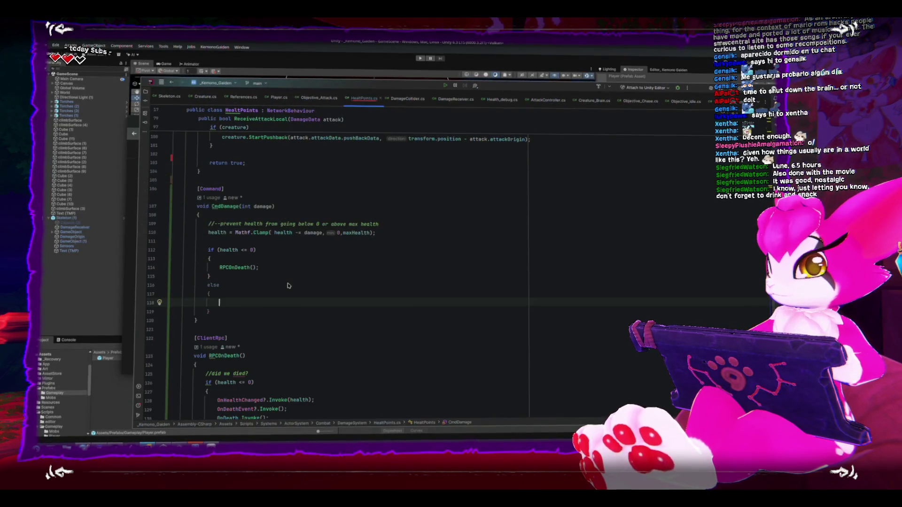
{"action": "type", "text": "rpc"}
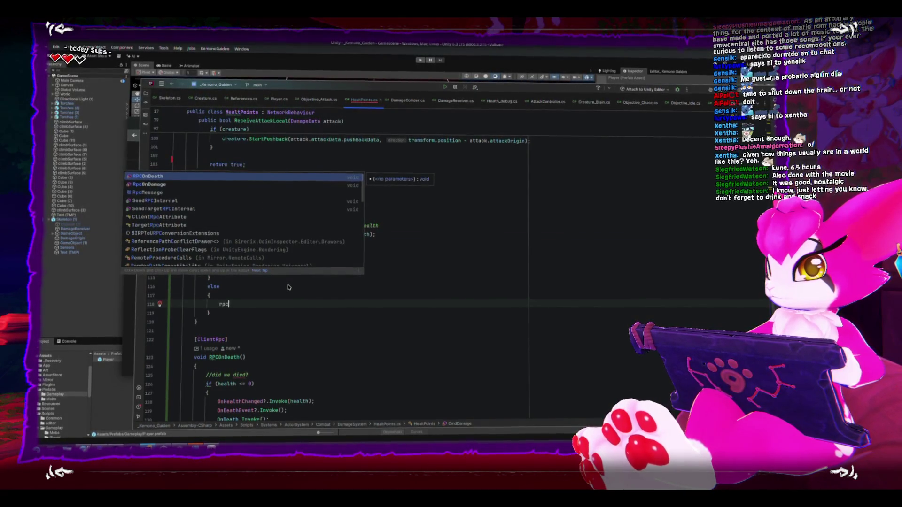
{"action": "key", "text": "Down"}
{"action": "key", "text": "Return"}
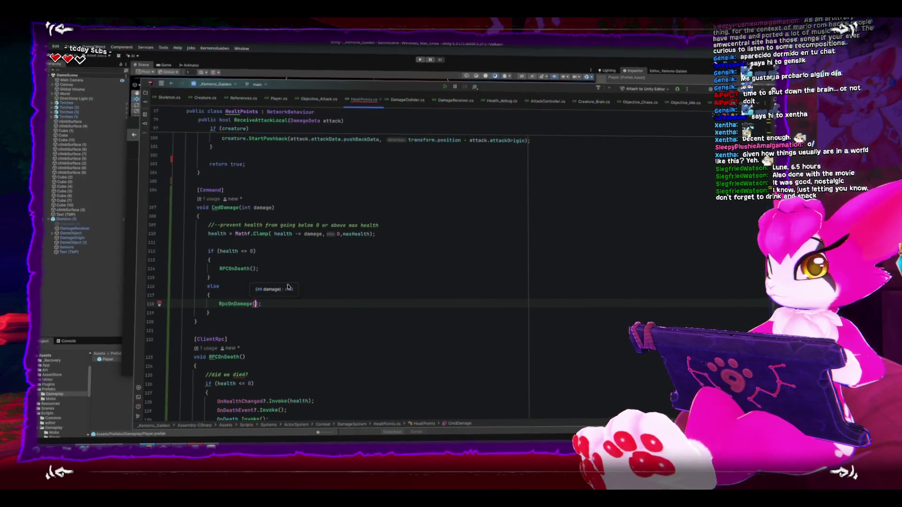
{"action": "type", "text": "da"}
{"action": "key", "text": "Return"}
{"action": "key", "text": "Down"}
{"action": "key", "text": "Down"}
{"action": "key", "text": "Down"}
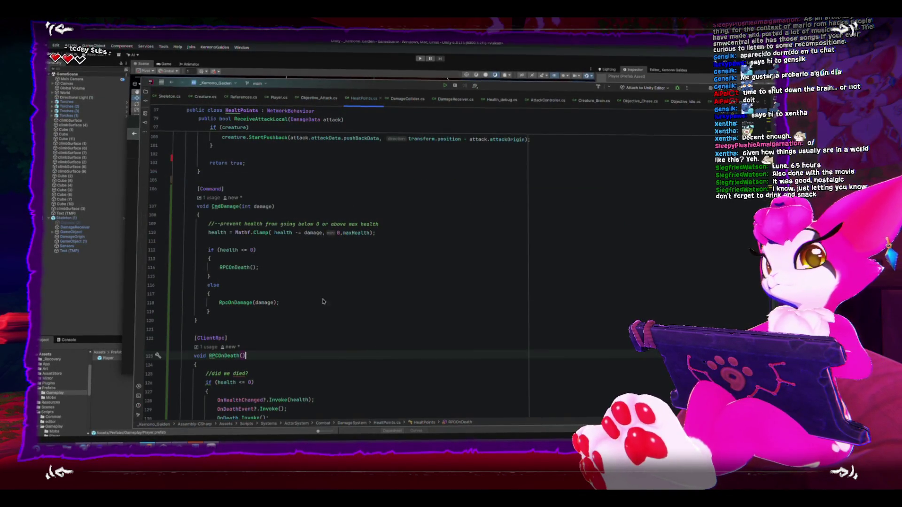
Reword the ReceiveAttackLocal comment to '//--we tell the server to calculate damage' and remove extra blank lines.
{"action": "scroll", "coordinate": [263, 333], "scroll_direction": "up", "scroll_amount": 9}
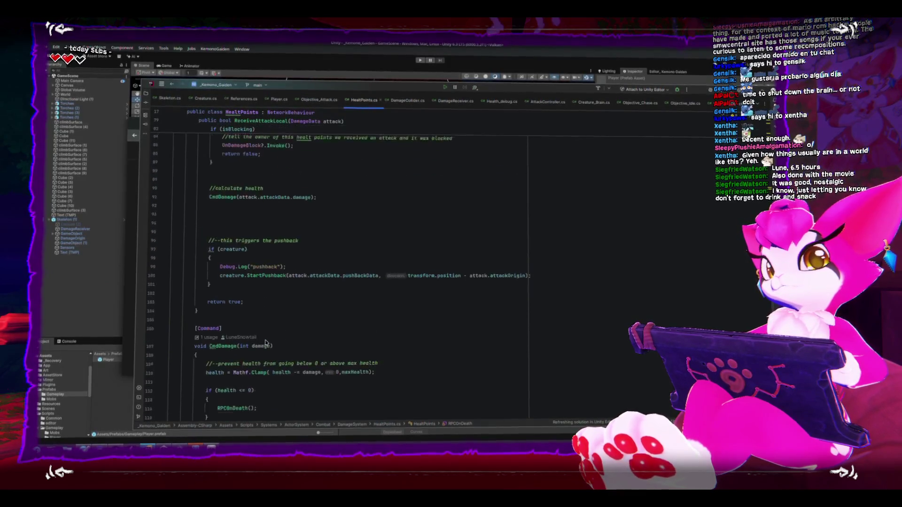
{"action": "left_click", "coordinate": [285, 272]}
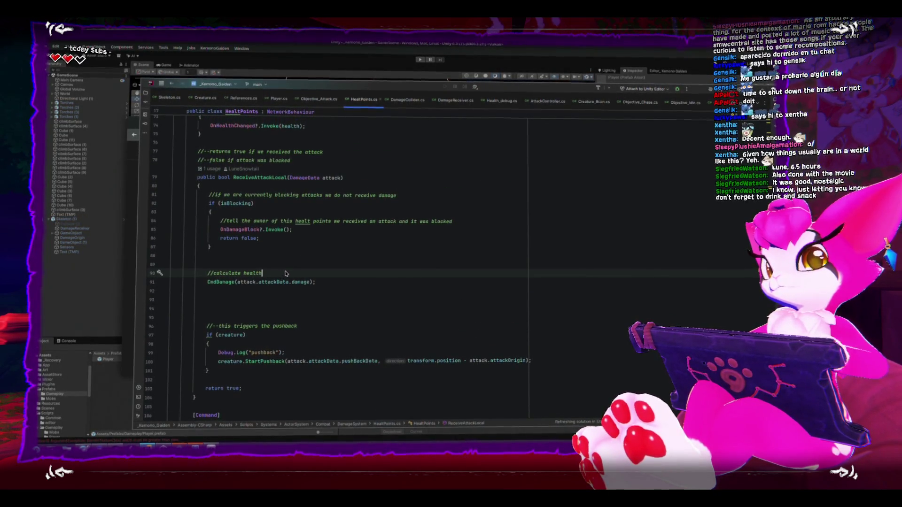
{"action": "type", "text": "//--a"}
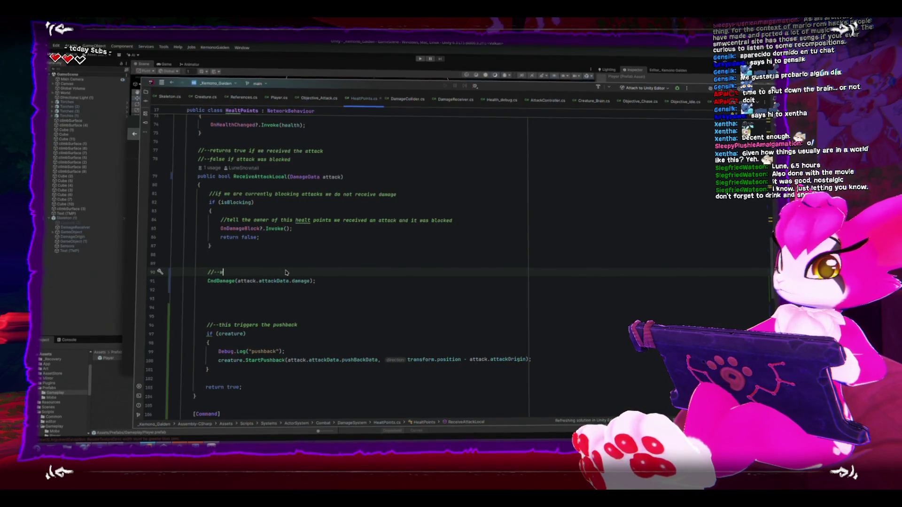
{"action": "type", "text": "he server to"}
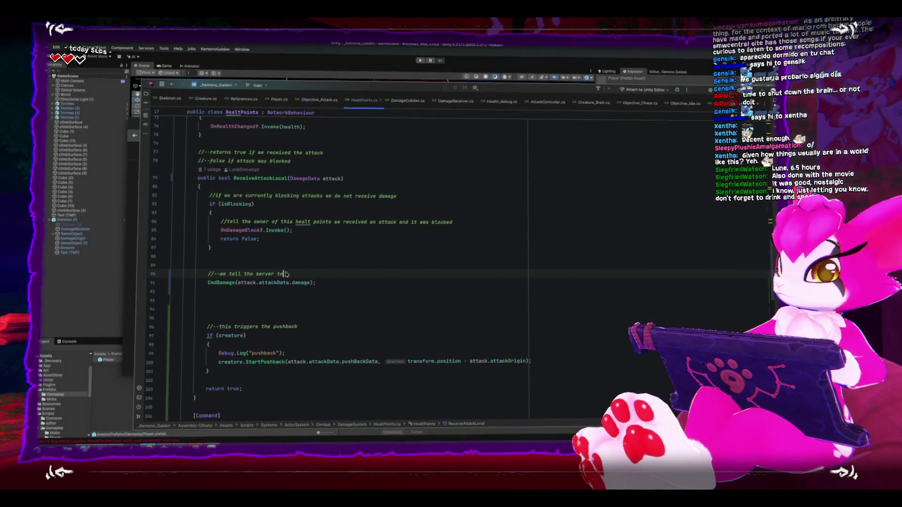
{"action": "type", "text": "te d"}
{"action": "type", "text": "e"}
{"action": "key", "text": "Down"}
{"action": "key", "text": "Down"}
{"action": "key", "text": "Down"}
{"action": "key", "text": "BackSpace"}
{"action": "key", "text": "BackSpace"}
{"action": "key", "text": "BackSpace"}
{"action": "scroll", "coordinate": [253, 319], "scroll_direction": "down", "scroll_amount": 2}
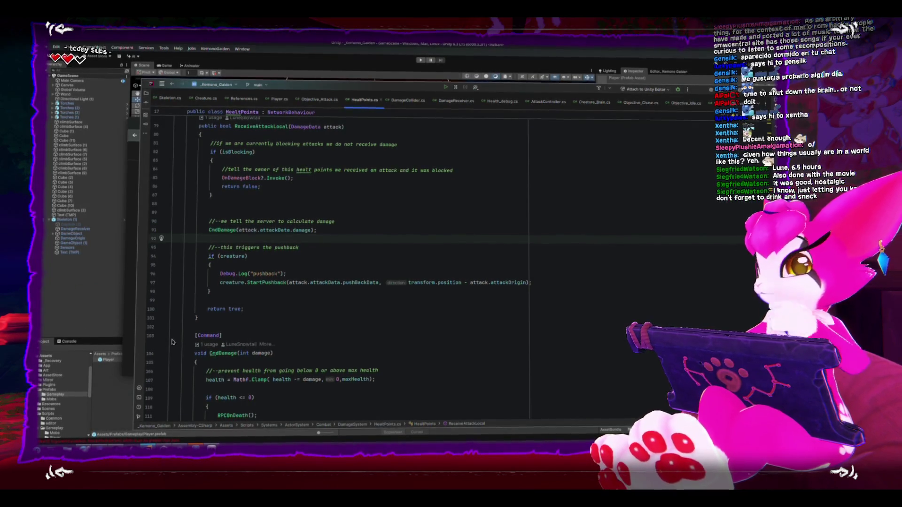
{"action": "key", "text": "alt+Tab"}
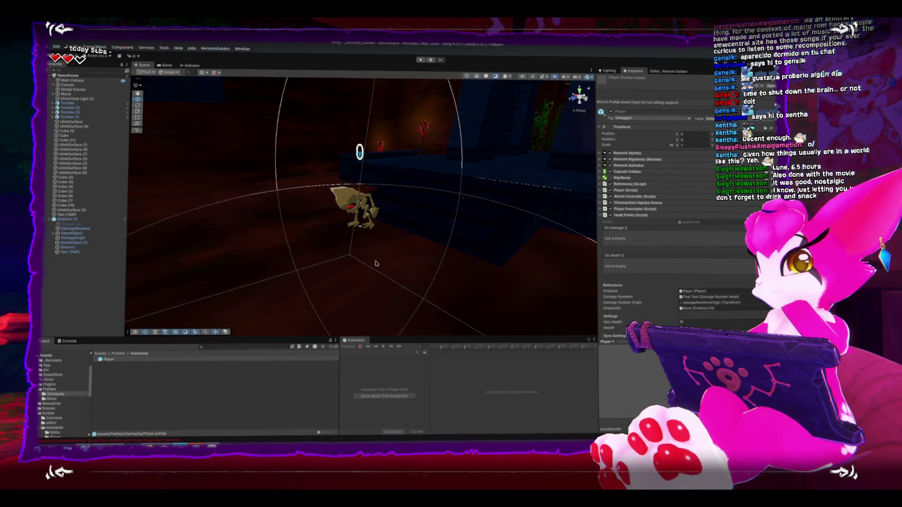
Enter Play mode and start the game as Host (Server + Client).
{"action": "left_click", "coordinate": [419, 61]}
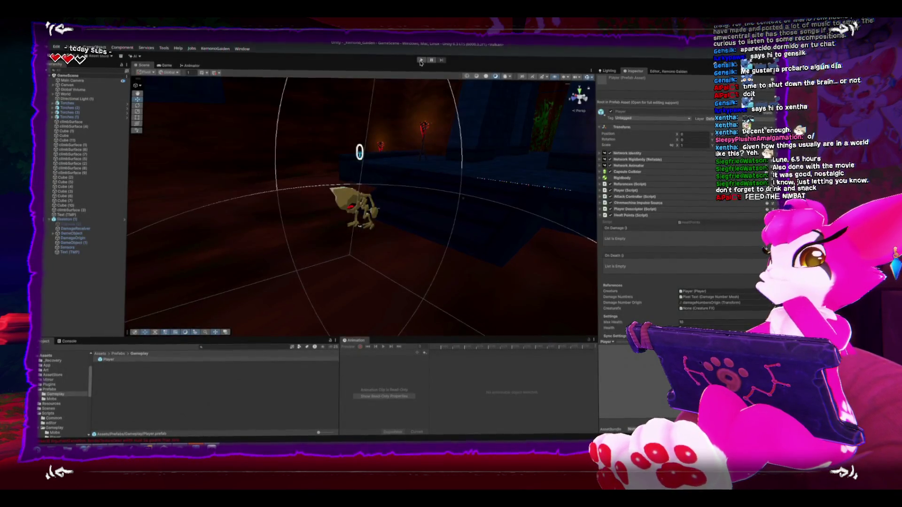
{"action": "left_click", "coordinate": [422, 60]}
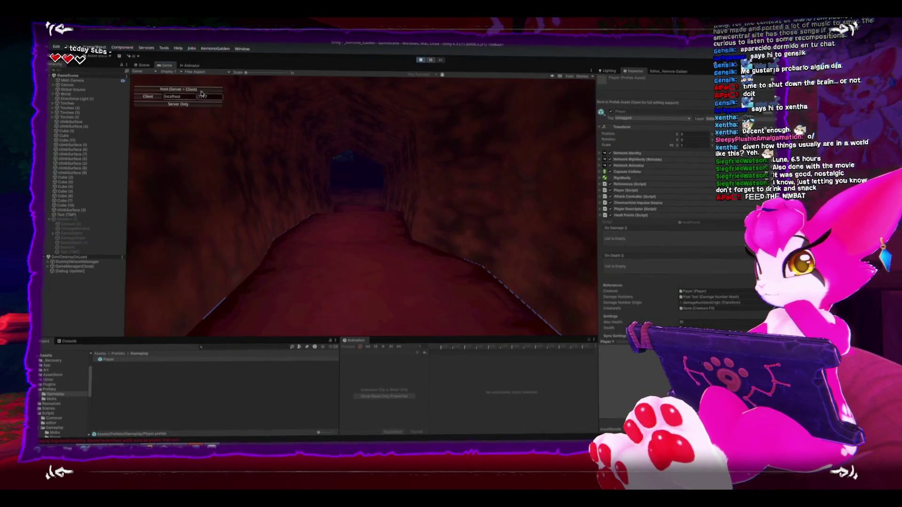
{"action": "left_click", "coordinate": [177, 97]}
Attack the skeleton with the sword, then pause with Esc and switch to the Scene view.
{"action": "key", "text": "w"}
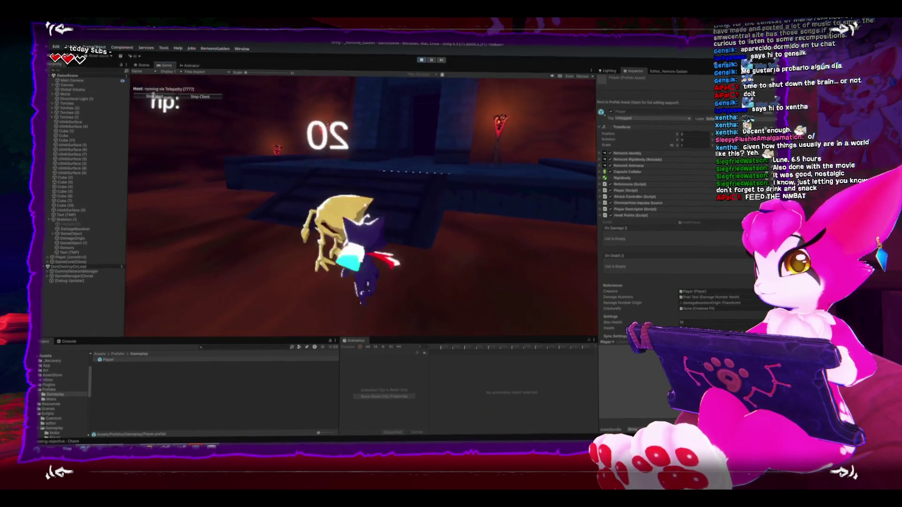
{"action": "key", "text": "w"}
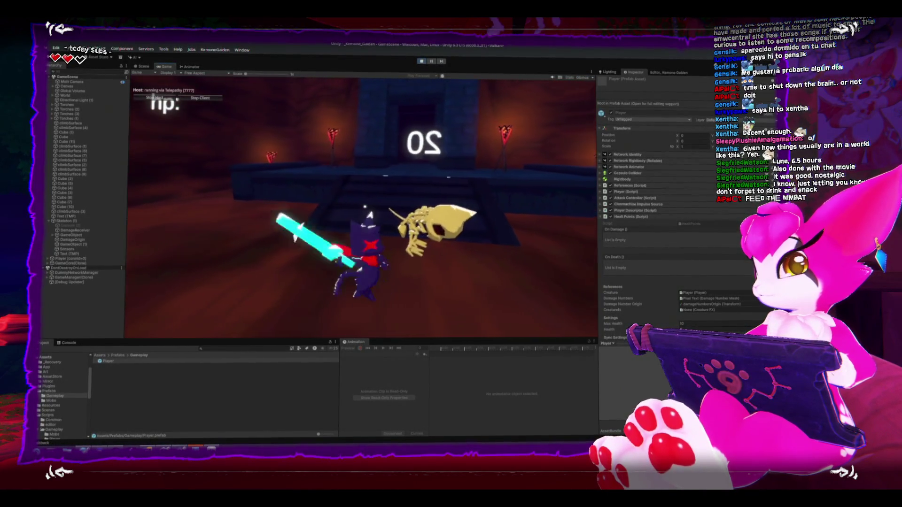
{"action": "key", "text": "s"}
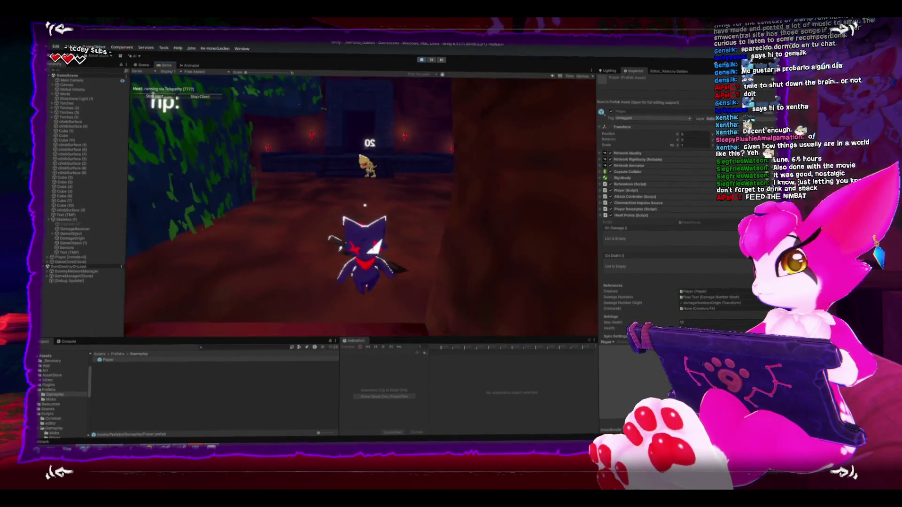
{"action": "key", "text": "Escape"}
{"action": "left_click", "coordinate": [141, 66]}
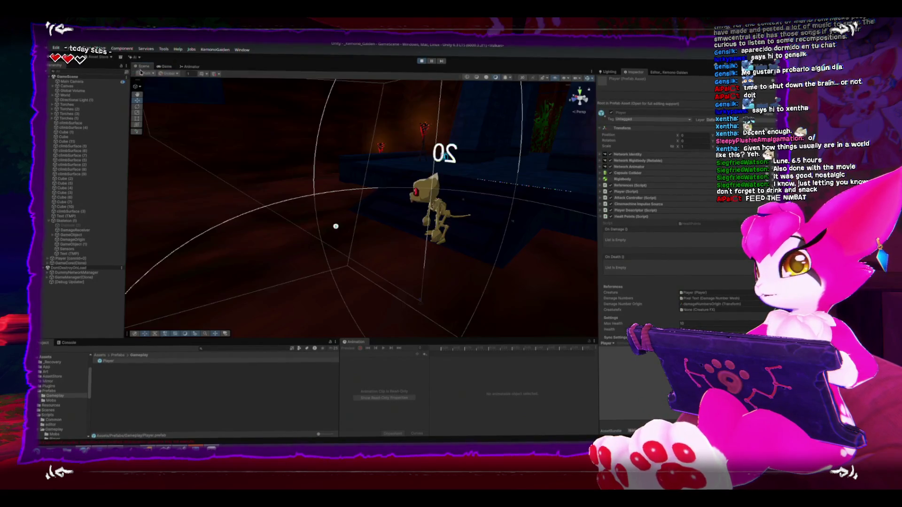
Inspect GameCore(Clone), Skeleton (1) and its DamageReceiver in the Hierarchy, then stop Play mode.
{"action": "left_click", "coordinate": [49, 262]}
{"action": "left_click", "coordinate": [71, 263]}
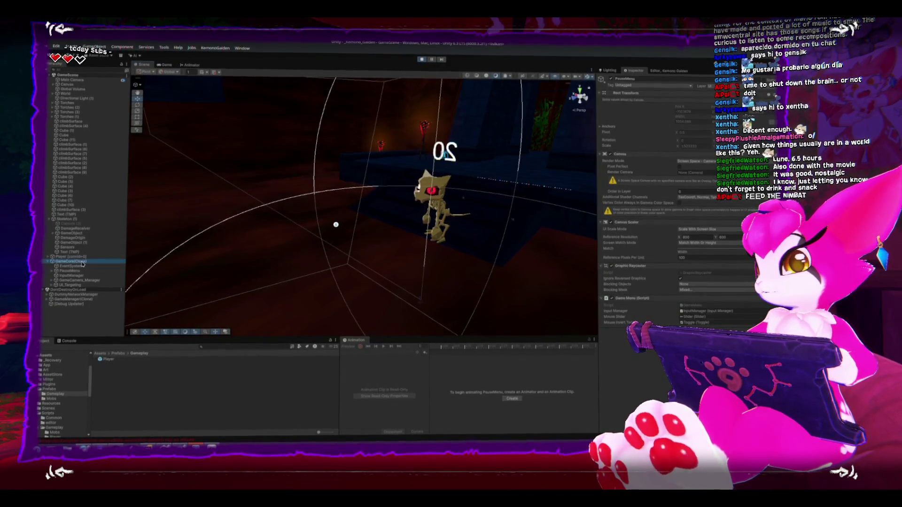
{"action": "left_click", "coordinate": [68, 219]}
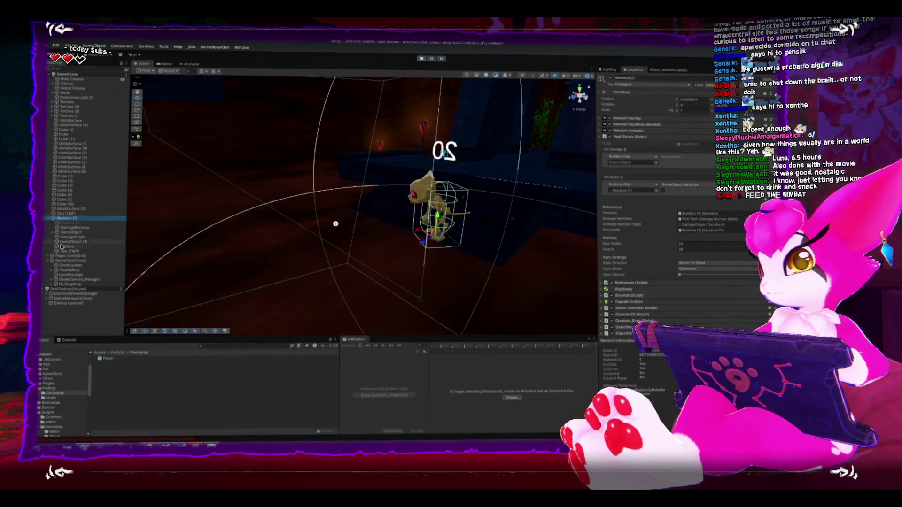
{"action": "left_click", "coordinate": [70, 228]}
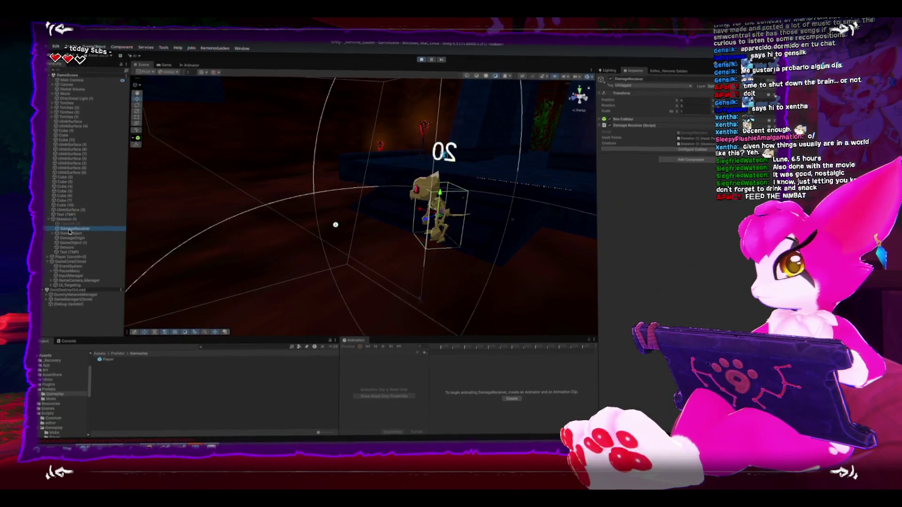
{"action": "left_click", "coordinate": [67, 220]}
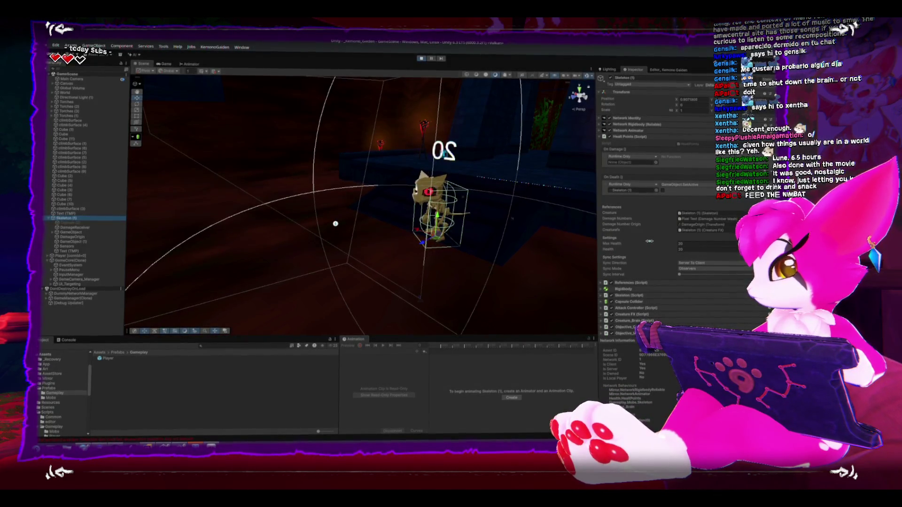
{"action": "left_click", "coordinate": [421, 60]}
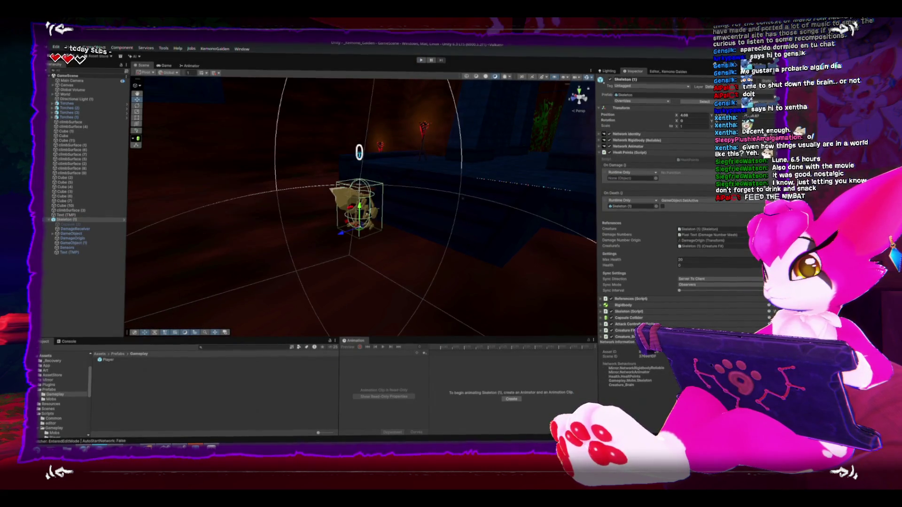
{"action": "key", "text": "alt+Tab"}
Add a Debug.Log line at the top of CmdDamage logging the received damage.
{"action": "scroll", "coordinate": [207, 309], "scroll_direction": "up", "scroll_amount": 1}
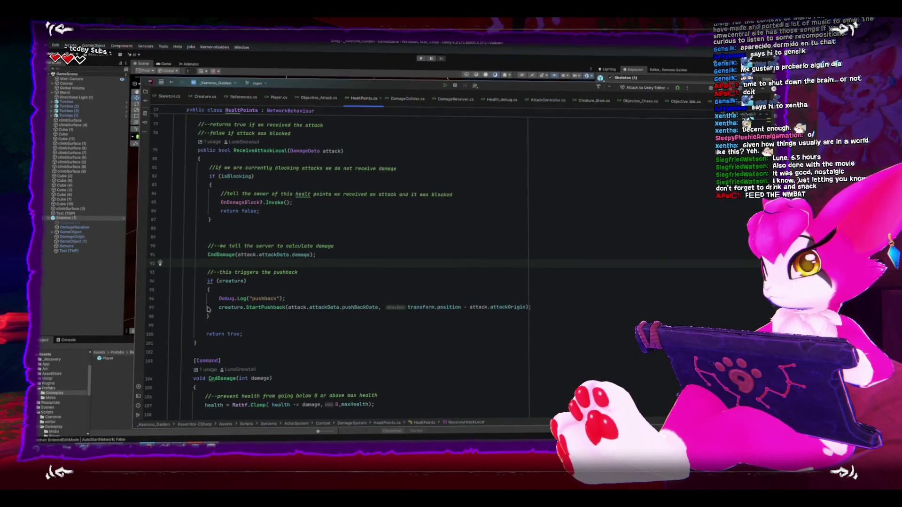
{"action": "scroll", "coordinate": [207, 310], "scroll_direction": "up", "scroll_amount": 1}
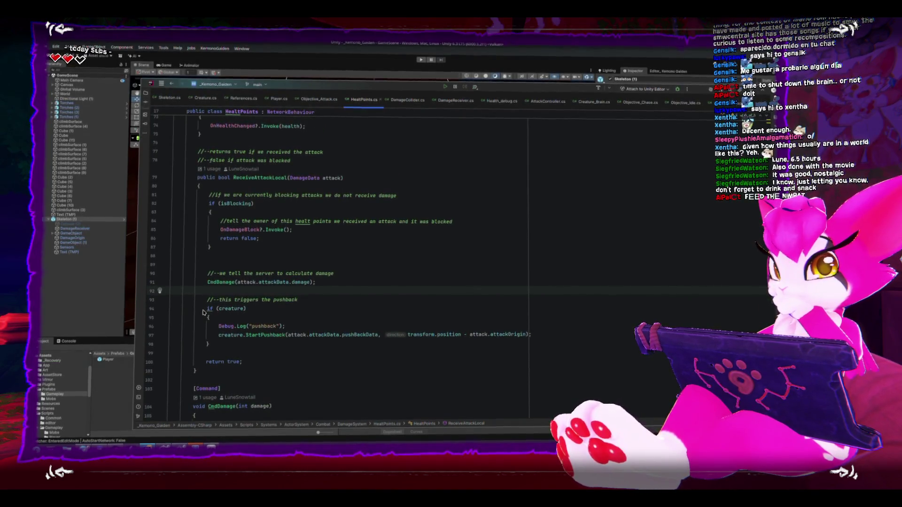
{"action": "scroll", "coordinate": [295, 284], "scroll_direction": "down", "scroll_amount": 5}
{"action": "left_click", "coordinate": [296, 283]}
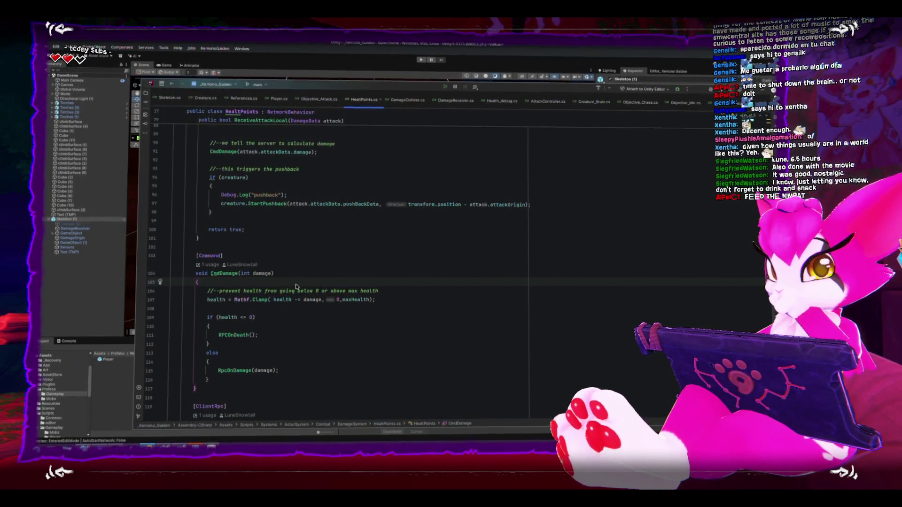
{"action": "key", "text": "Return"}
{"action": "key", "text": "Return"}
{"action": "key", "text": "Up"}
{"action": "type", "text": "Debug.Log(damage);"}
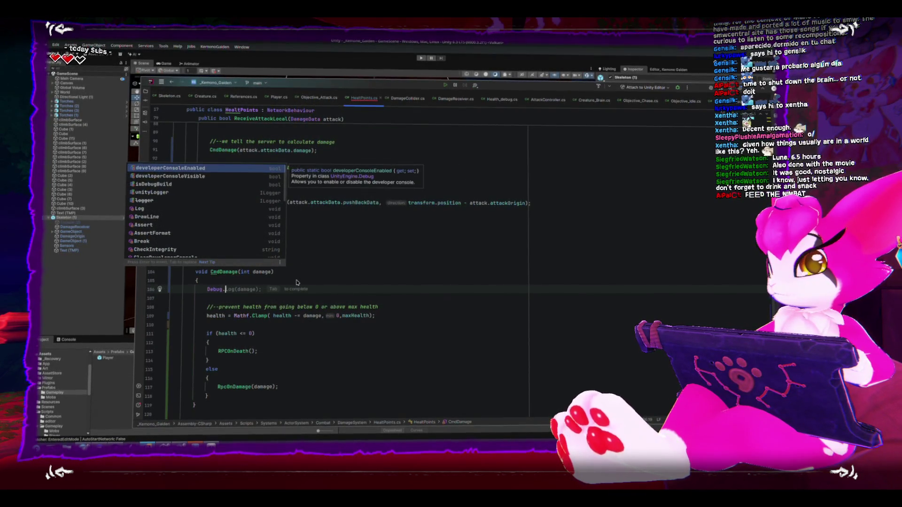
{"action": "key", "text": "Left"}
{"action": "key", "text": "Left"}
{"action": "key", "text": "Left"}
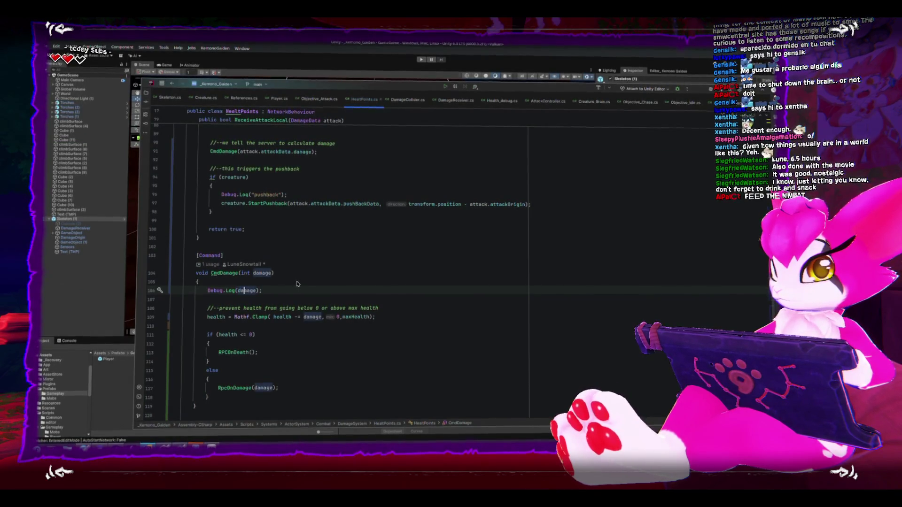
{"action": "type", "text": "\"s "}
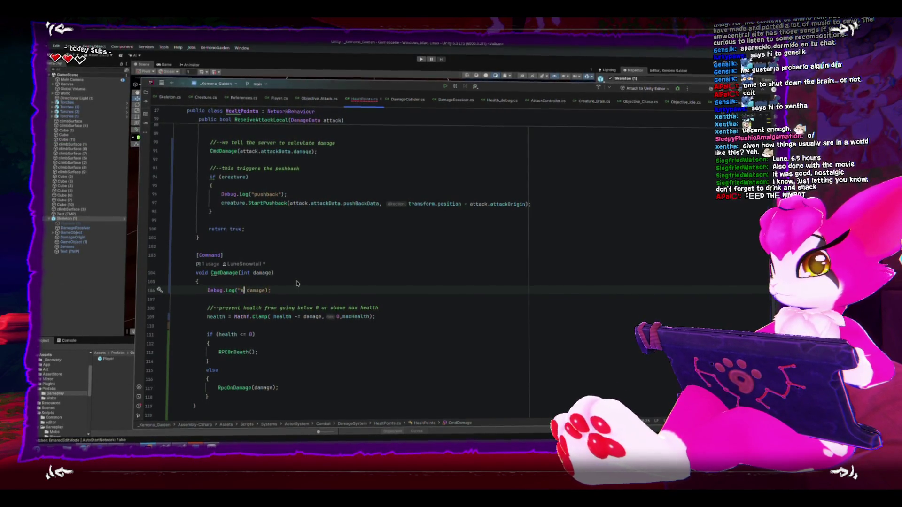
{"action": "type", "text": "er rec"}
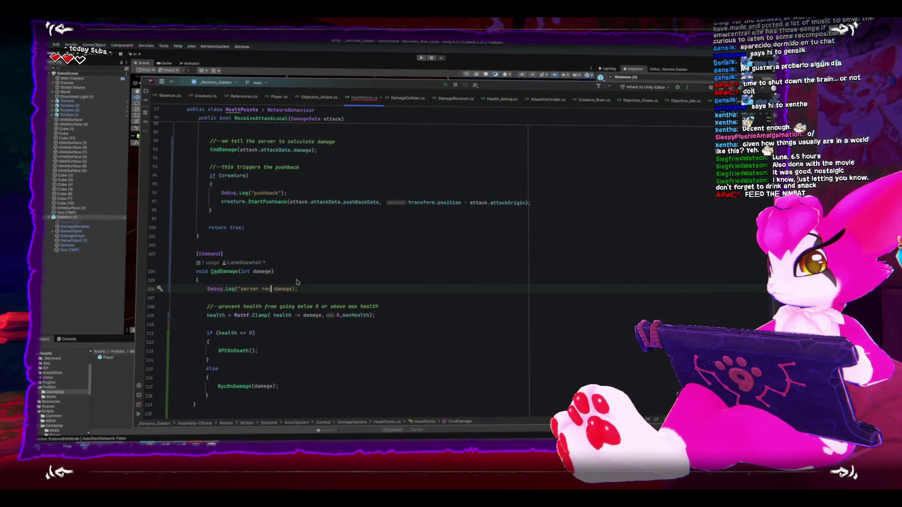
{"action": "type", "text": "damage comma"}
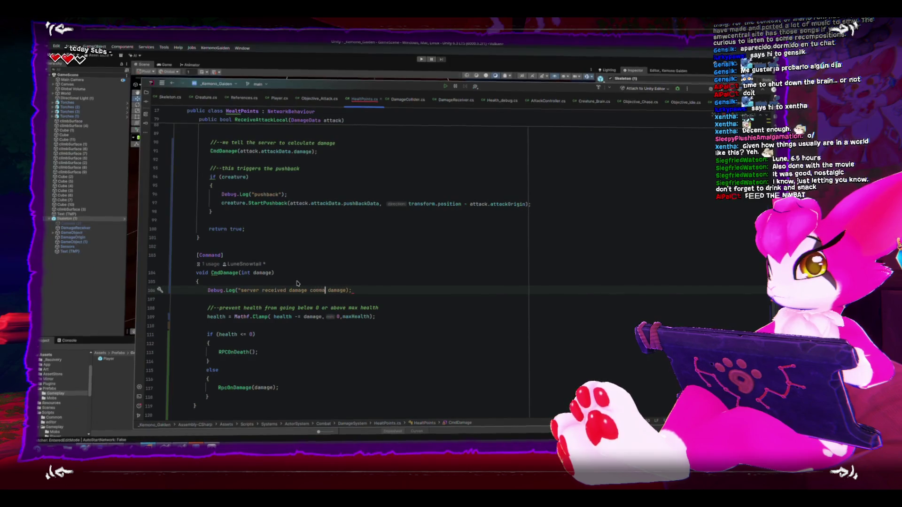
{"action": "key", "text": "alt+Tab"}
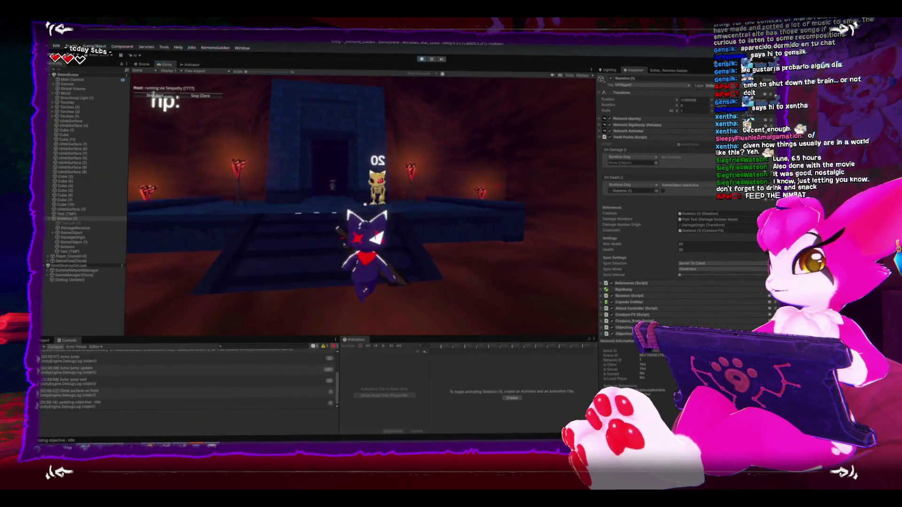
Stop the running game, show the Project panel's assets, and bring up Mirror's Remote Actions docs.
{"action": "key", "text": "Escape"}
{"action": "left_click", "coordinate": [421, 60]}
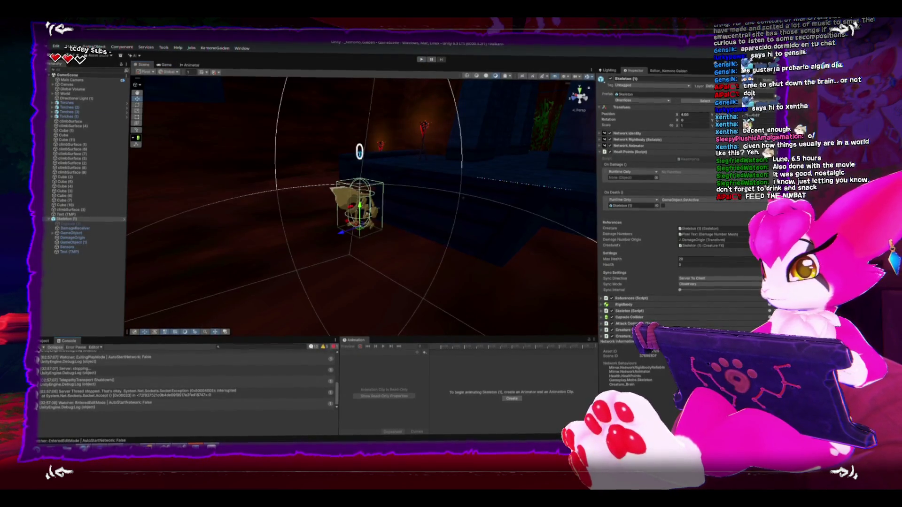
{"action": "left_click", "coordinate": [47, 340]}
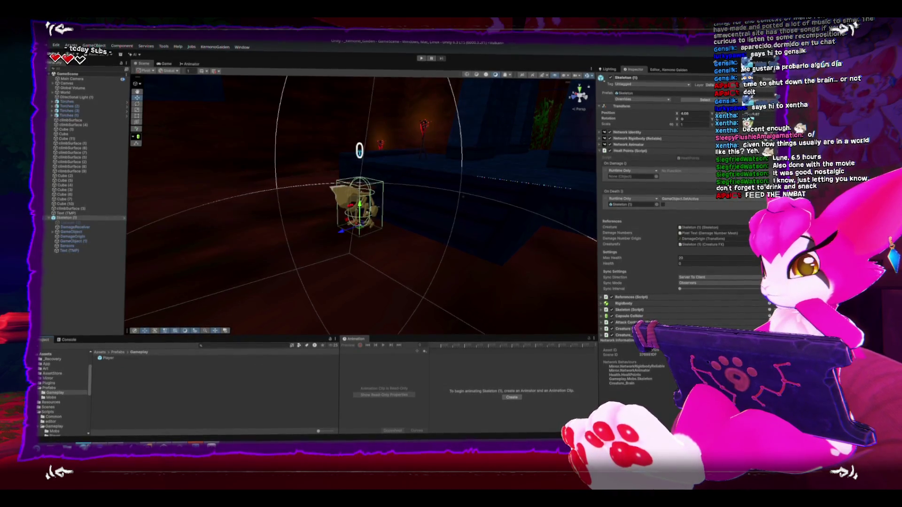
{"action": "key", "text": "alt+Tab"}
{"action": "scroll", "coordinate": [198, 292], "scroll_direction": "down", "scroll_amount": 1}
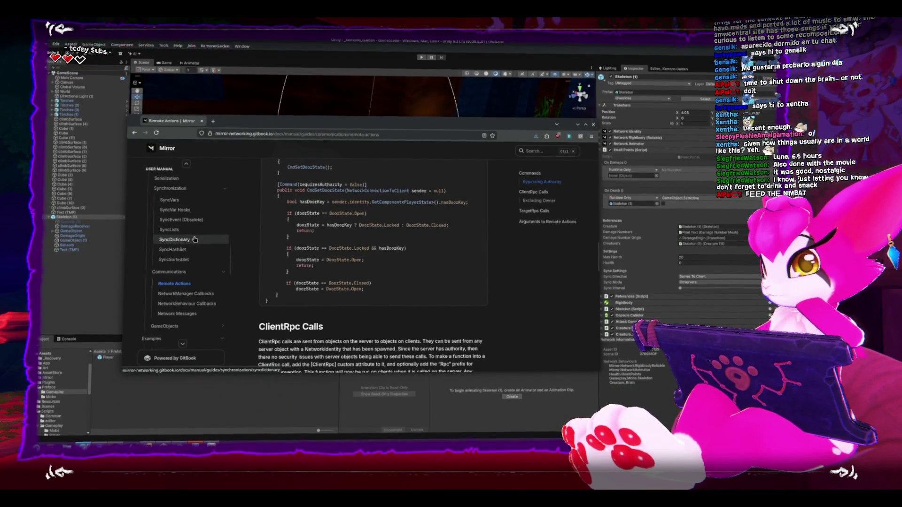
Go through GameObjects and Data types to Serialization, reading down to 'Adding Custom Read Write functions'.
{"action": "left_click", "coordinate": [166, 327]}
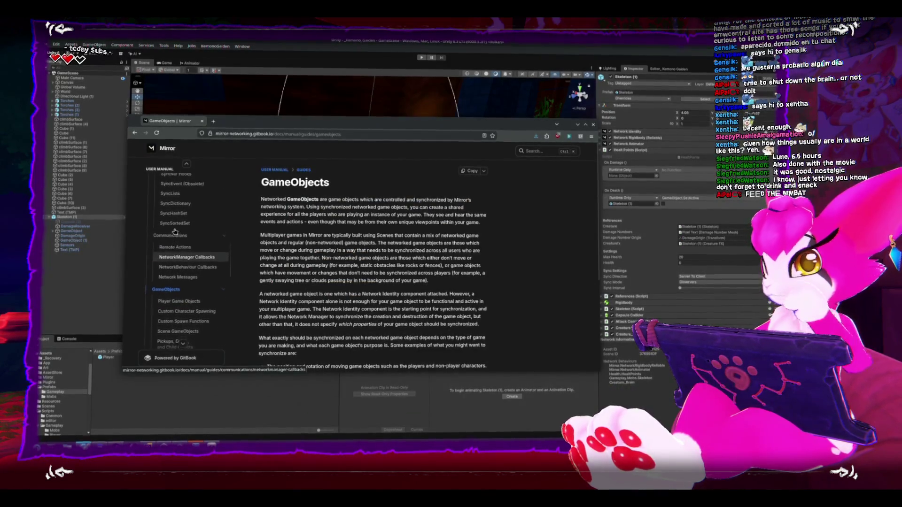
{"action": "scroll", "coordinate": [178, 240], "scroll_direction": "up", "scroll_amount": 2}
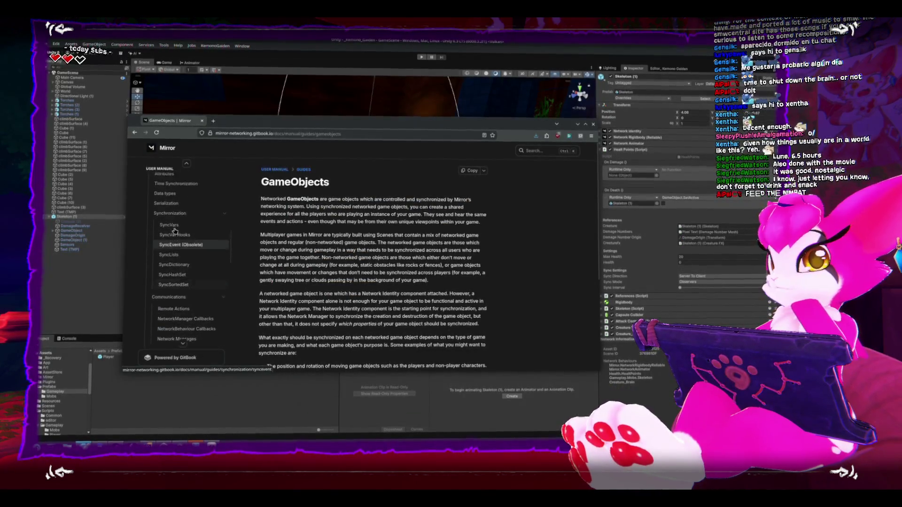
{"action": "left_click", "coordinate": [165, 198]}
{"action": "scroll", "coordinate": [288, 253], "scroll_direction": "down", "scroll_amount": 2}
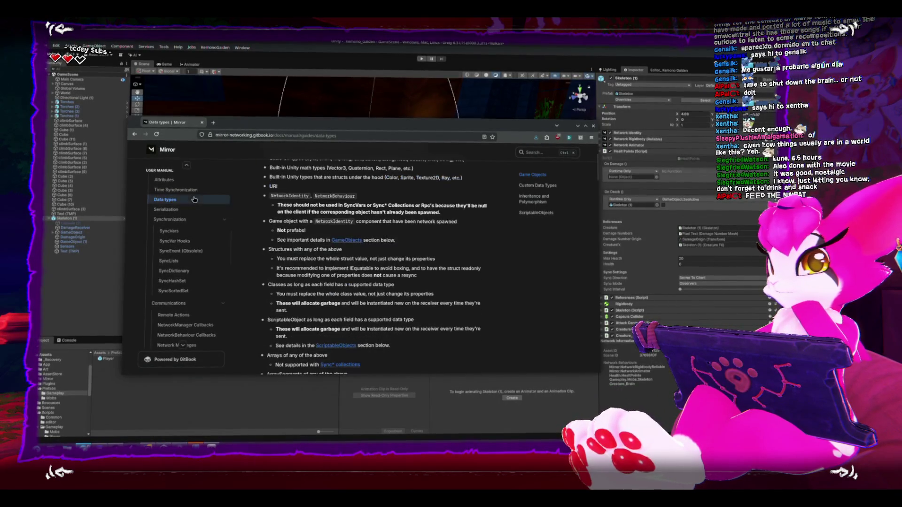
{"action": "left_click", "coordinate": [170, 210]}
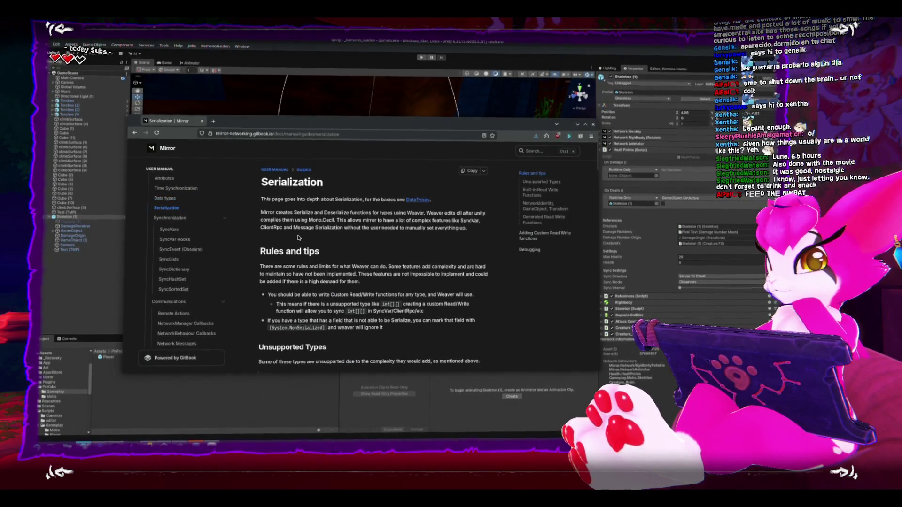
{"action": "scroll", "coordinate": [292, 235], "scroll_direction": "down", "scroll_amount": 1}
{"action": "scroll", "coordinate": [291, 232], "scroll_direction": "down", "scroll_amount": 5}
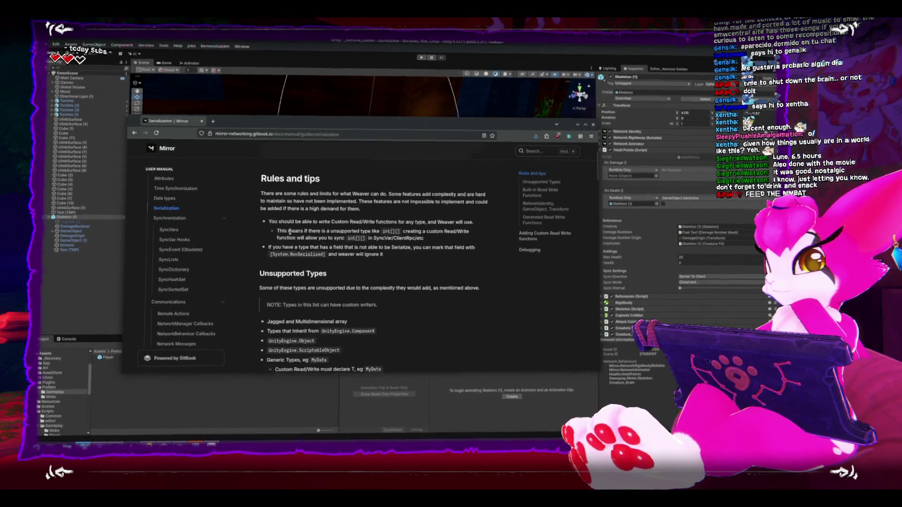
{"action": "scroll", "coordinate": [290, 232], "scroll_direction": "down", "scroll_amount": 5}
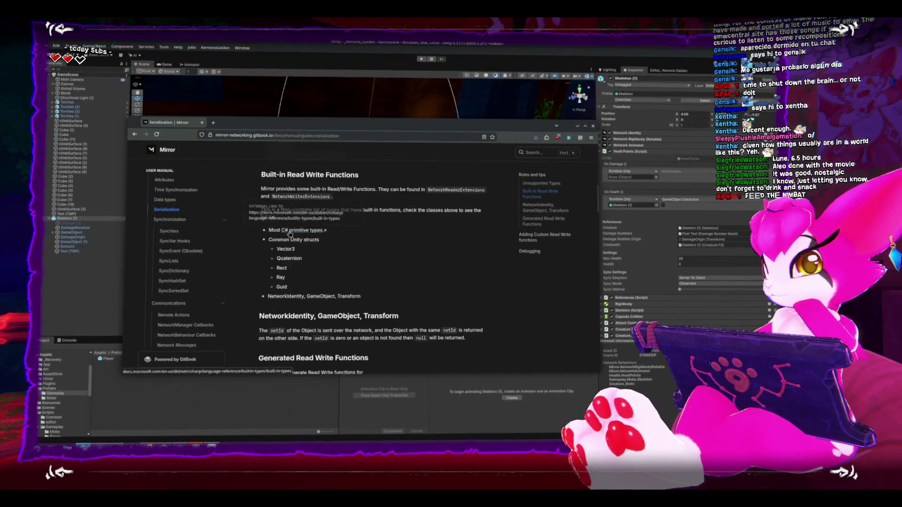
{"action": "scroll", "coordinate": [366, 266], "scroll_direction": "down", "scroll_amount": 4}
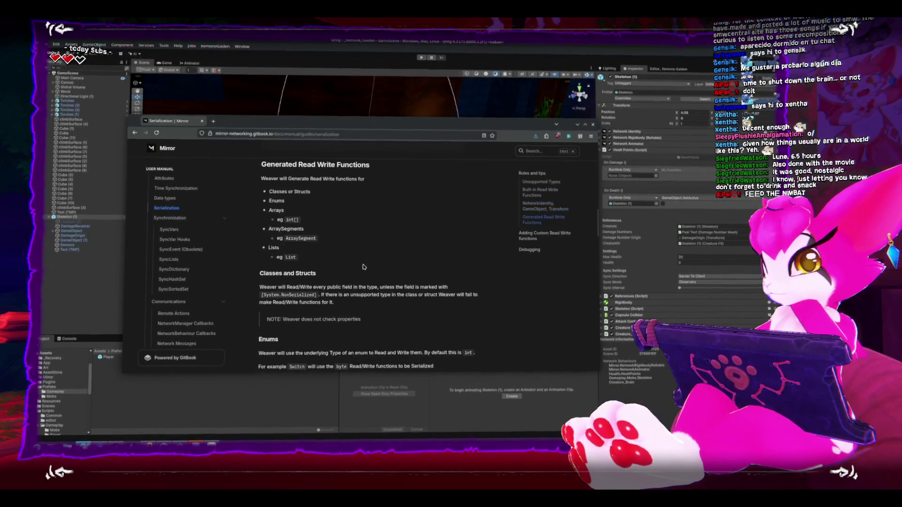
{"action": "scroll", "coordinate": [362, 265], "scroll_direction": "down", "scroll_amount": 4}
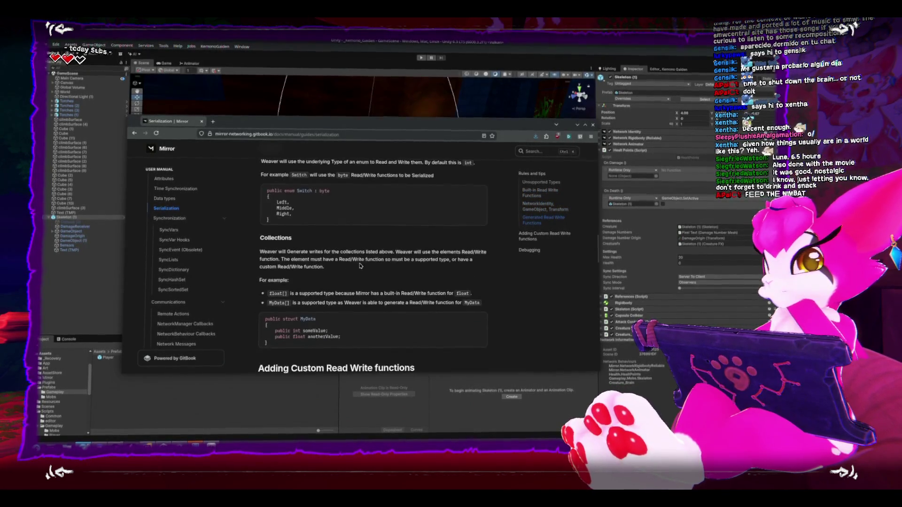
{"action": "scroll", "coordinate": [358, 264], "scroll_direction": "down", "scroll_amount": 4}
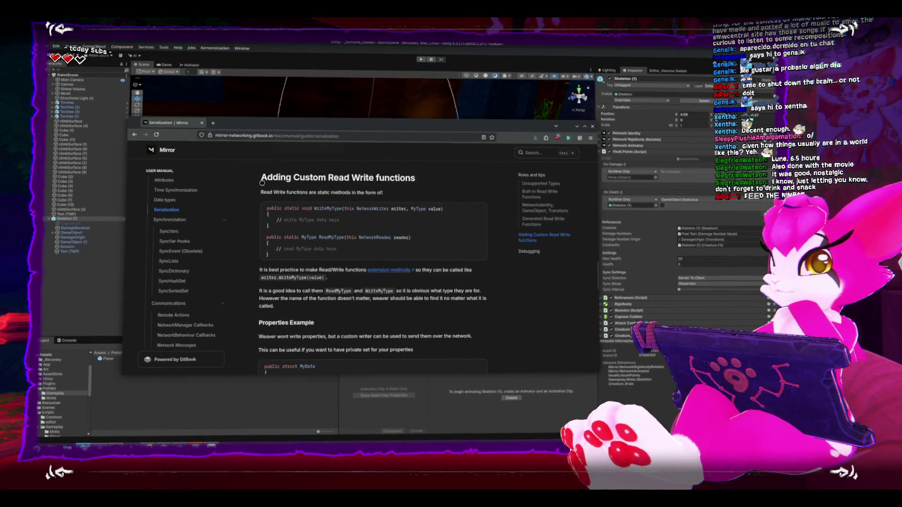
Select the custom Read Write functions explanation and scroll to its examples.
{"action": "left_click_drag", "start_coordinate": [261, 177], "coordinate": [405, 296]}
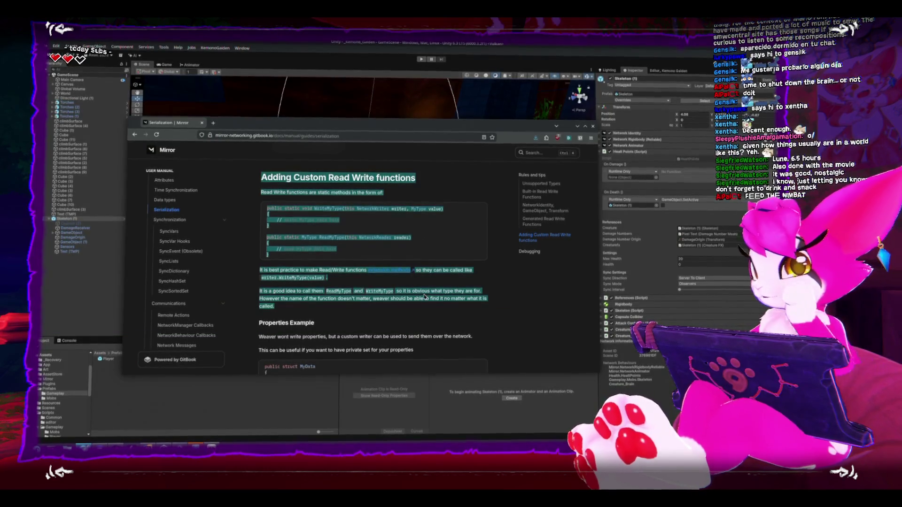
{"action": "scroll", "coordinate": [367, 277], "scroll_direction": "down", "scroll_amount": 2}
{"action": "scroll", "coordinate": [367, 277], "scroll_direction": "down", "scroll_amount": 2}
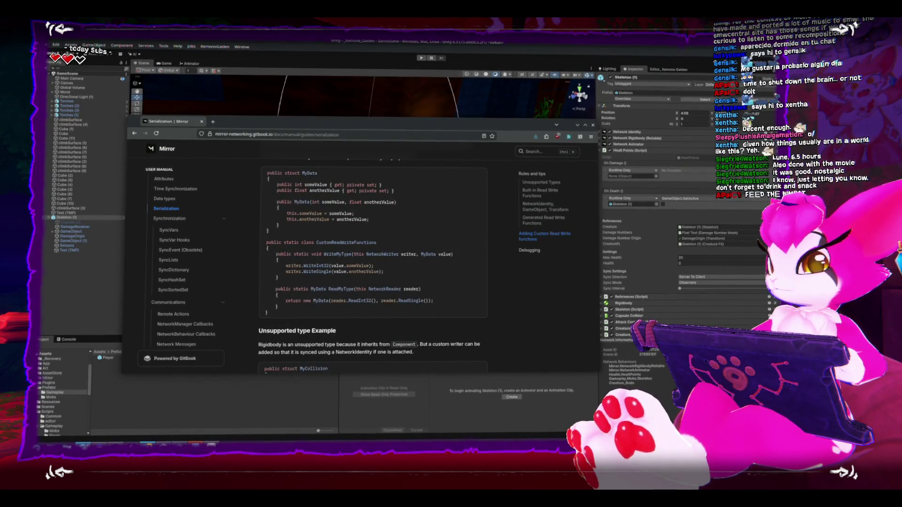
Return to HealtPoints.cs in Rider and bring ReceiveAttackLocal into view.
{"action": "key", "text": "alt+Tab"}
{"action": "scroll", "coordinate": [303, 324], "scroll_direction": "up", "scroll_amount": 5}
{"action": "scroll", "coordinate": [303, 324], "scroll_direction": "down", "scroll_amount": 10}
{"action": "scroll", "coordinate": [301, 321], "scroll_direction": "up", "scroll_amount": 4}
{"action": "scroll", "coordinate": [301, 318], "scroll_direction": "down", "scroll_amount": 1}
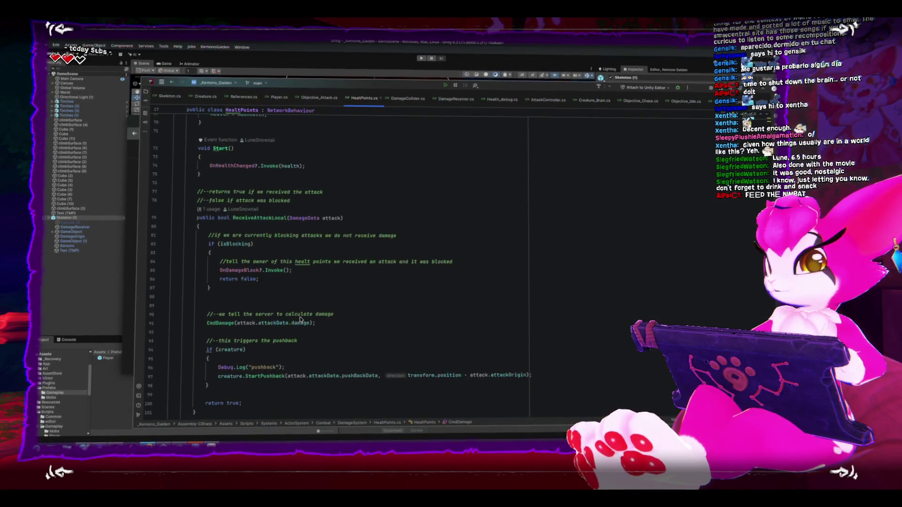
Add a comment below the server damage note explaining CmdDamage fails because the object isn't owned.
{"action": "left_click", "coordinate": [307, 311]}
{"action": "left_click", "coordinate": [376, 314]}
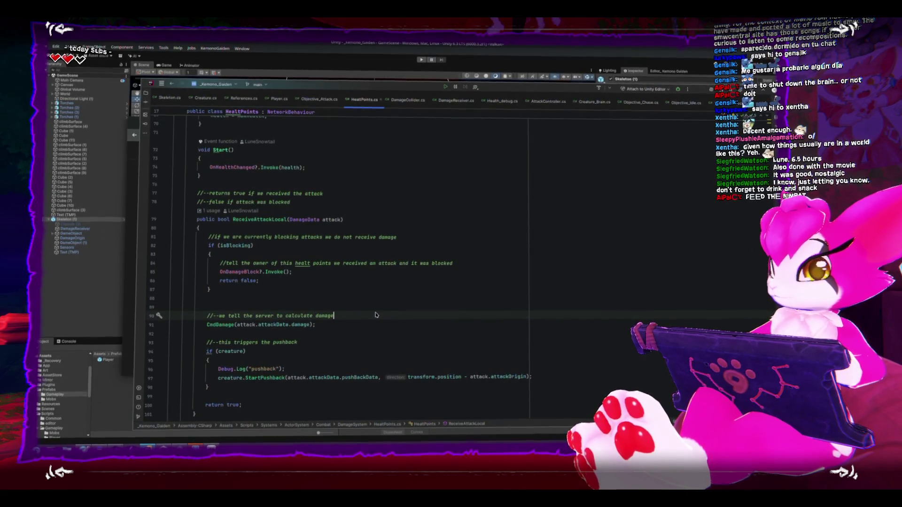
{"action": "key", "text": "Return"}
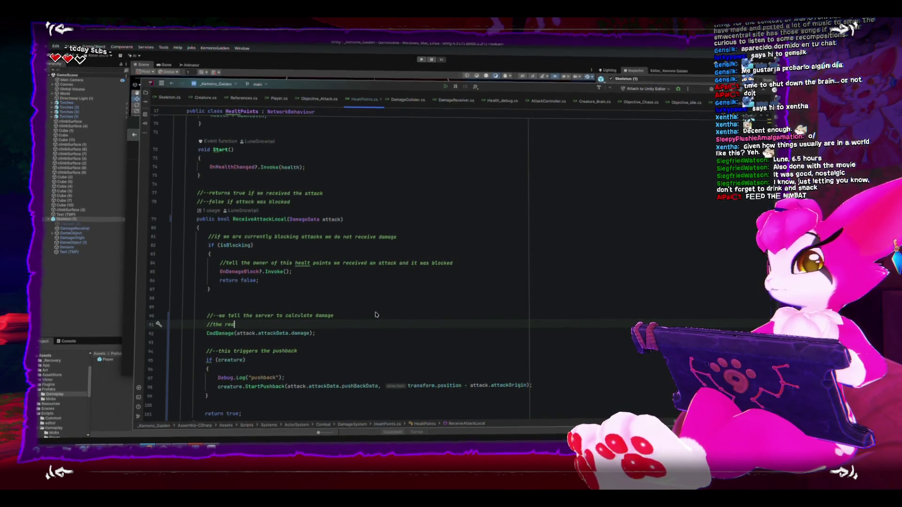
{"action": "type", "text": "son a"}
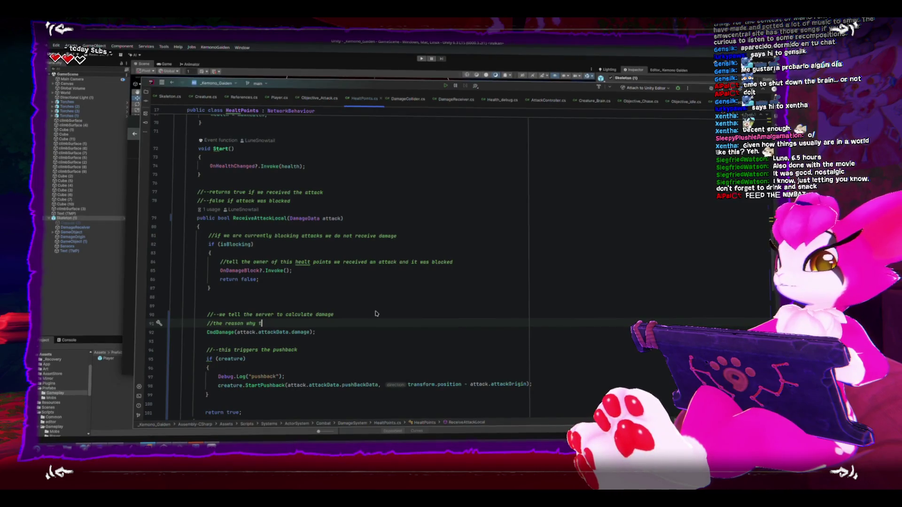
{"action": "type", "text": "orking is because we do not own this object, the initial"}
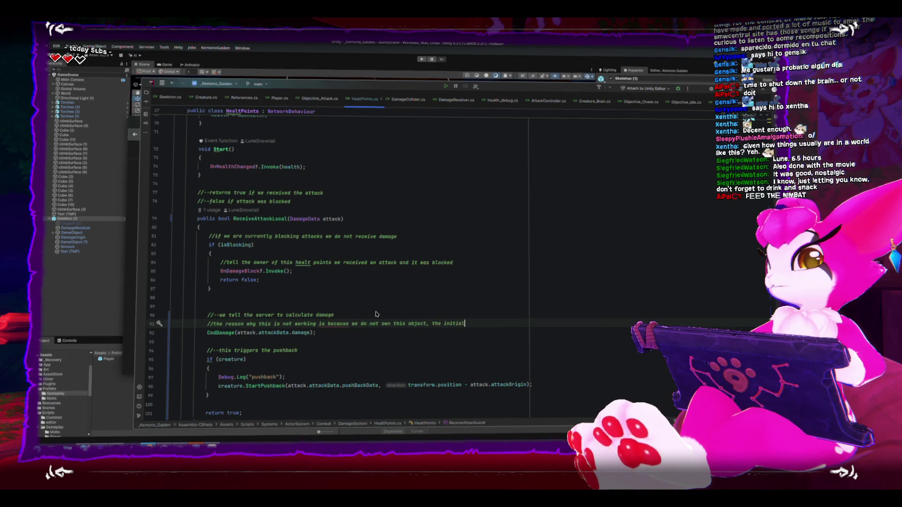
{"action": "type", "text": " cmd needs to happen"}
{"action": "key", "text": "Return"}
{"action": "type", "text": "//from the objects we o"}
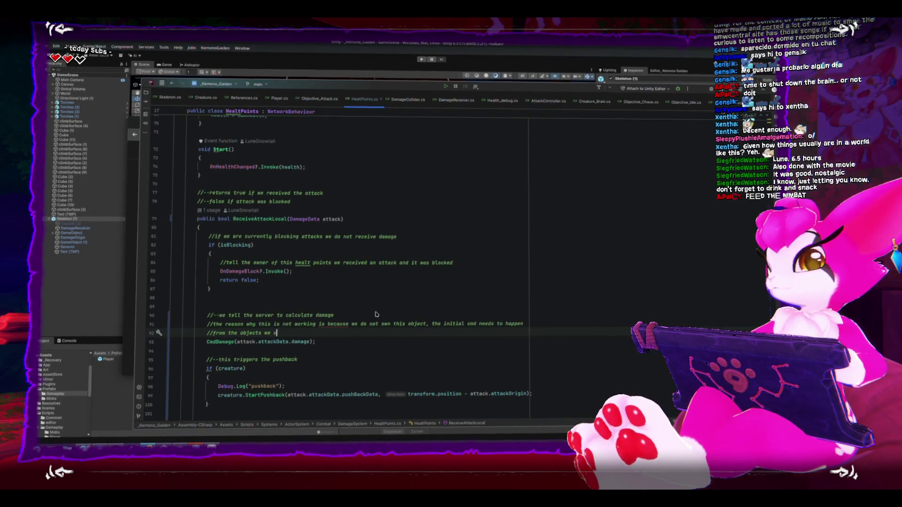
{"action": "type", "text": "wn inside the player, this is an easy change but its quite a lot of work."}
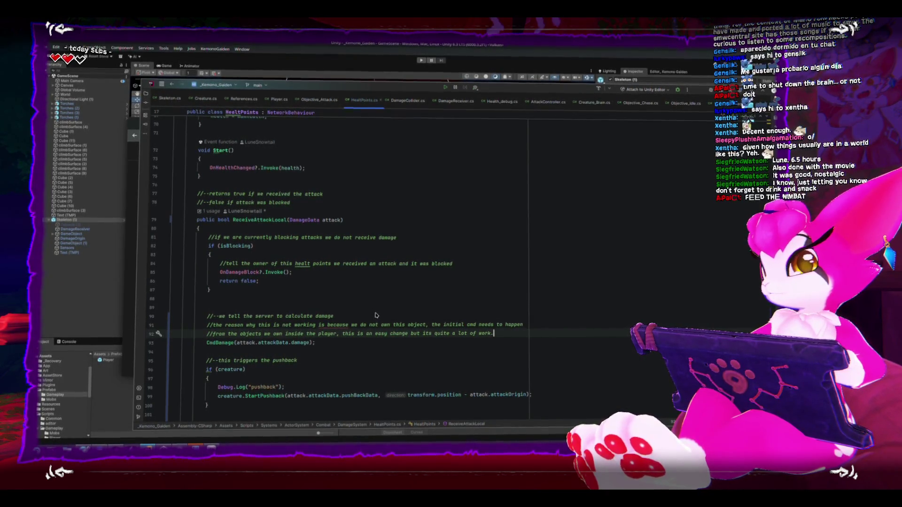
{"action": "key", "text": "Return"}
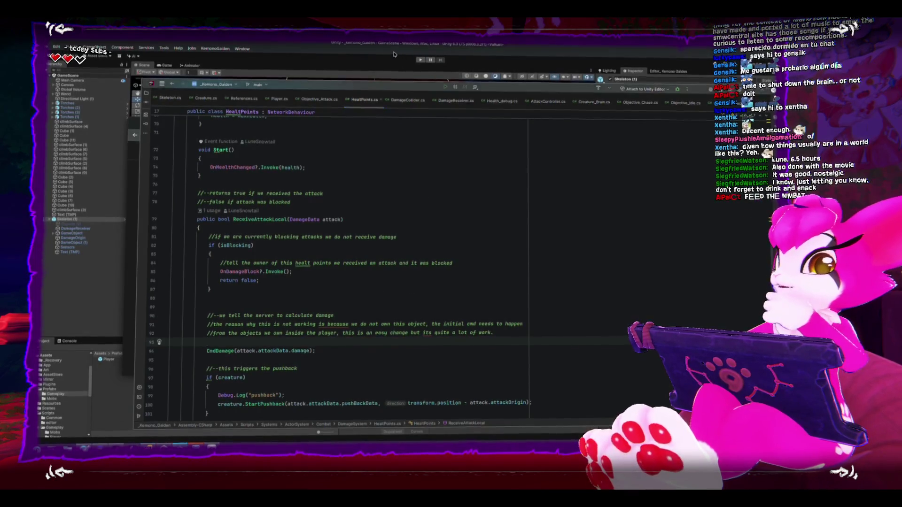
{"action": "key", "text": "alt+Tab"}
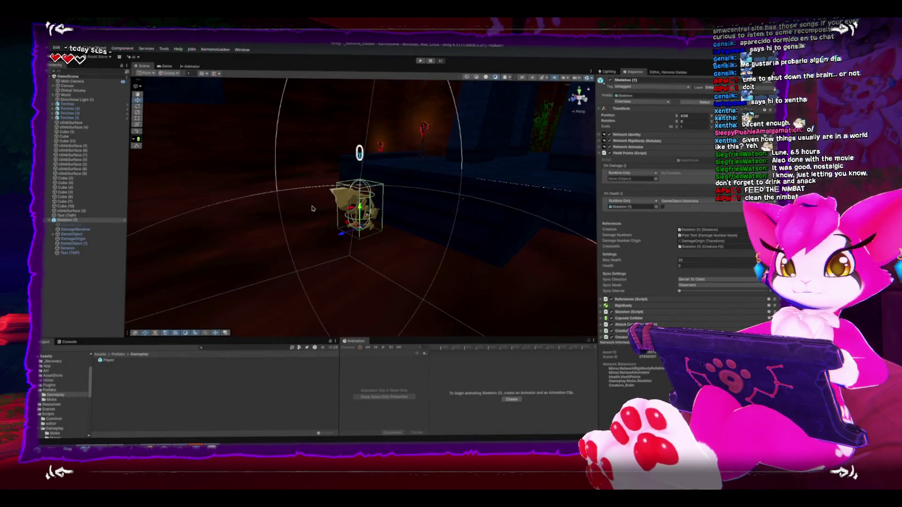
Duplicate the Skeleton with Ctrl+D and spread the copies around the room.
{"action": "mouse_move", "coordinate": [336, 221]}
{"action": "left_mouse_down"}
{"action": "mouse_move", "coordinate": [363, 217]}
{"action": "mouse_move", "coordinate": [282, 162]}
{"action": "mouse_move", "coordinate": [242, 197]}
{"action": "mouse_move", "coordinate": [491, 233]}
{"action": "mouse_move", "coordinate": [418, 172]}
{"action": "mouse_move", "coordinate": [459, 146]}
{"action": "mouse_move", "coordinate": [315, 120]}
{"action": "mouse_move", "coordinate": [415, 160]}
{"action": "mouse_move", "coordinate": [420, 248]}
{"action": "mouse_move", "coordinate": [300, 159]}
{"action": "left_mouse_up"}
{"action": "key", "text": "ctrl+d"}
{"action": "key", "text": "ctrl+d"}
{"action": "key", "text": "ctrl+d"}
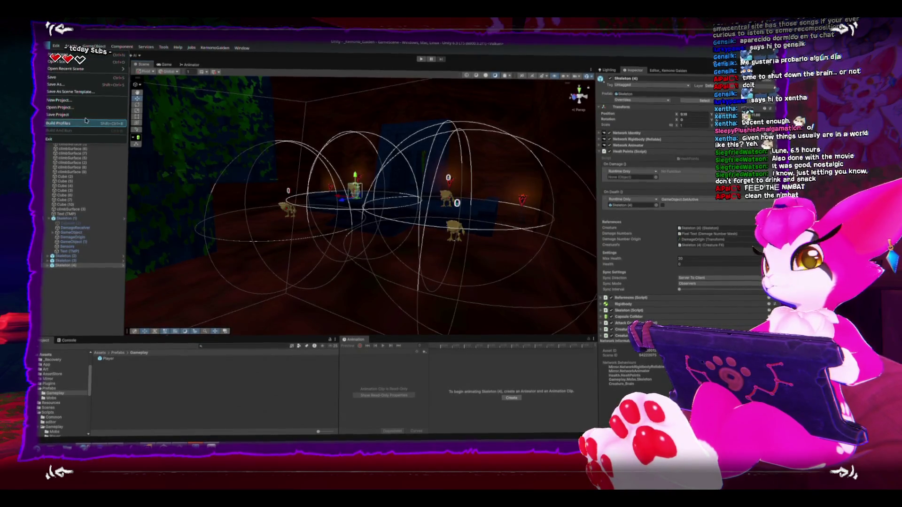
{"action": "left_click", "coordinate": [82, 123]}
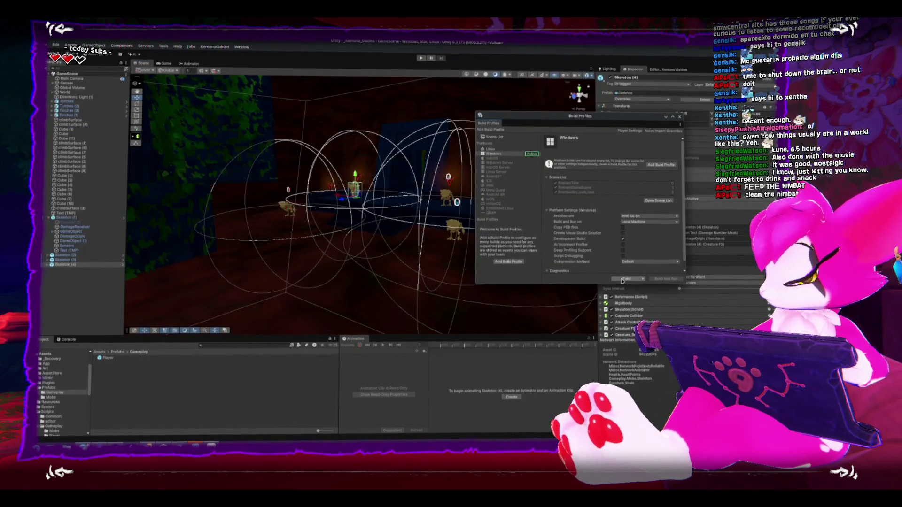
Build the Windows player into KemonoBuild, then open the Title scene and enter Play mode.
{"action": "left_click", "coordinate": [621, 280]}
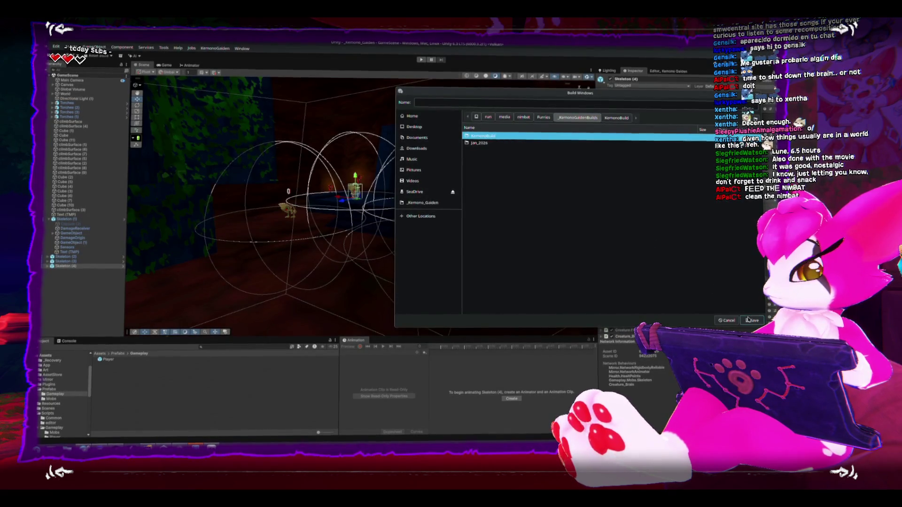
{"action": "left_click", "coordinate": [749, 320]}
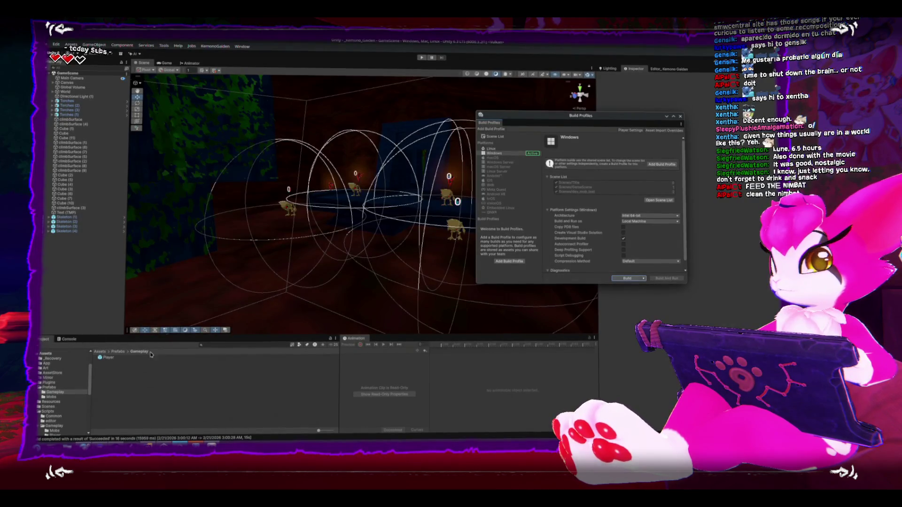
{"action": "left_click", "coordinate": [48, 406]}
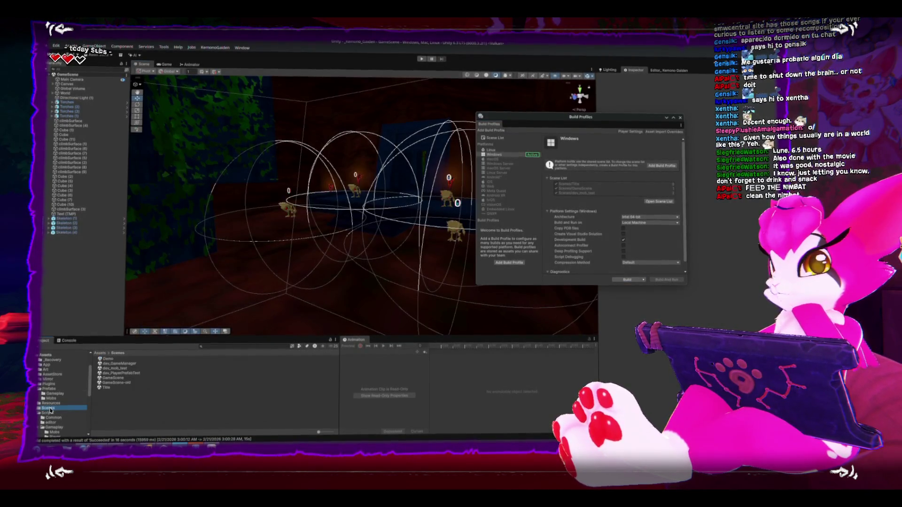
{"action": "double_click", "coordinate": [104, 388]}
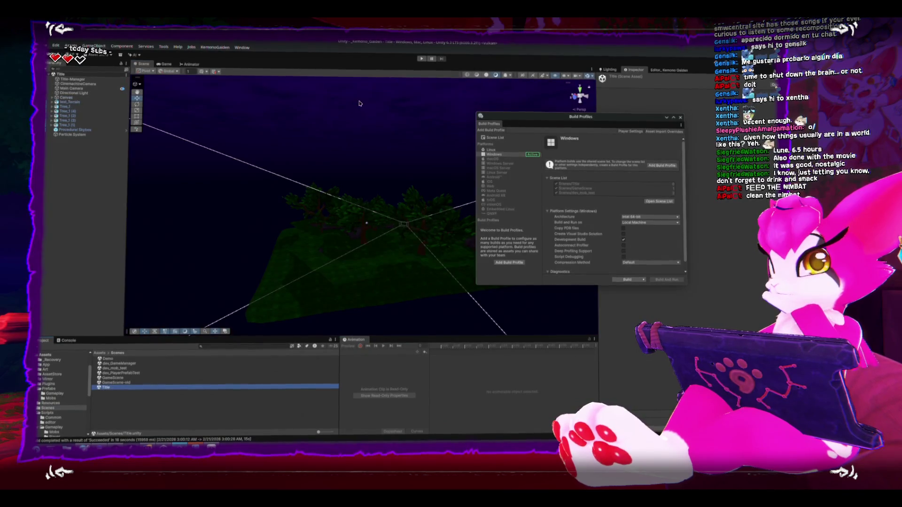
{"action": "left_click", "coordinate": [421, 58]}
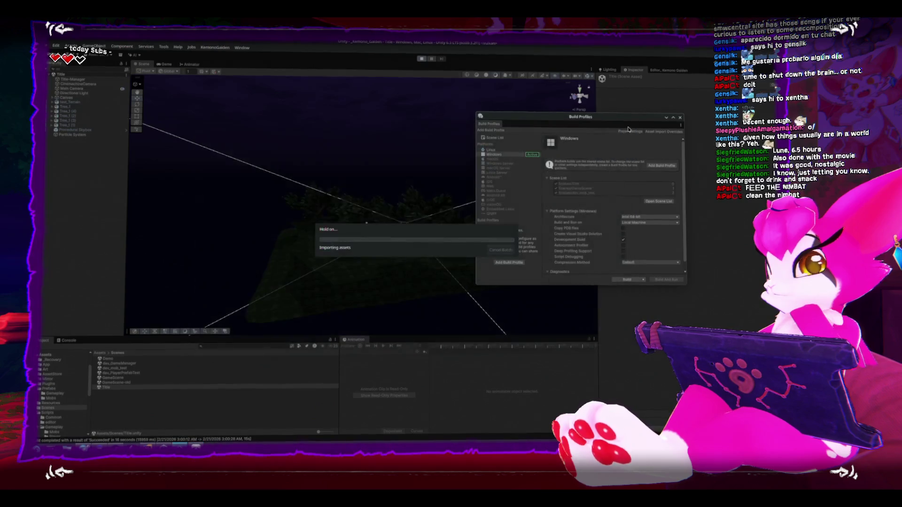
Stop Kemono Gaiden.exe in Steam, confirm the exit, and close Unity's bug reporter.
{"action": "left_click", "coordinate": [256, 232]}
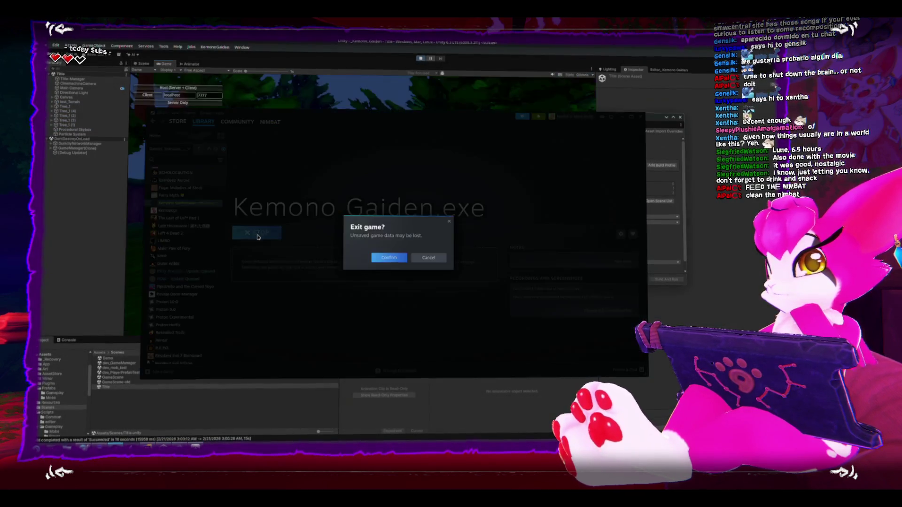
{"action": "left_click", "coordinate": [388, 257]}
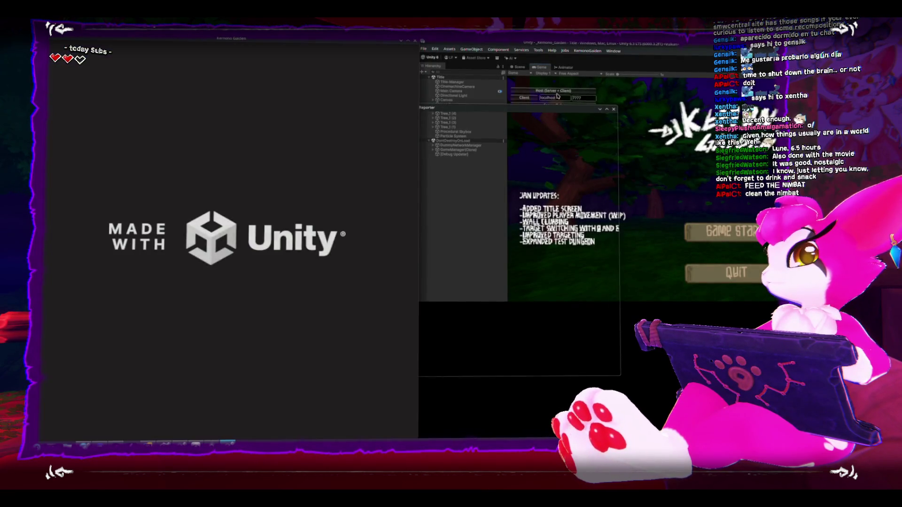
{"action": "left_click", "coordinate": [613, 110]}
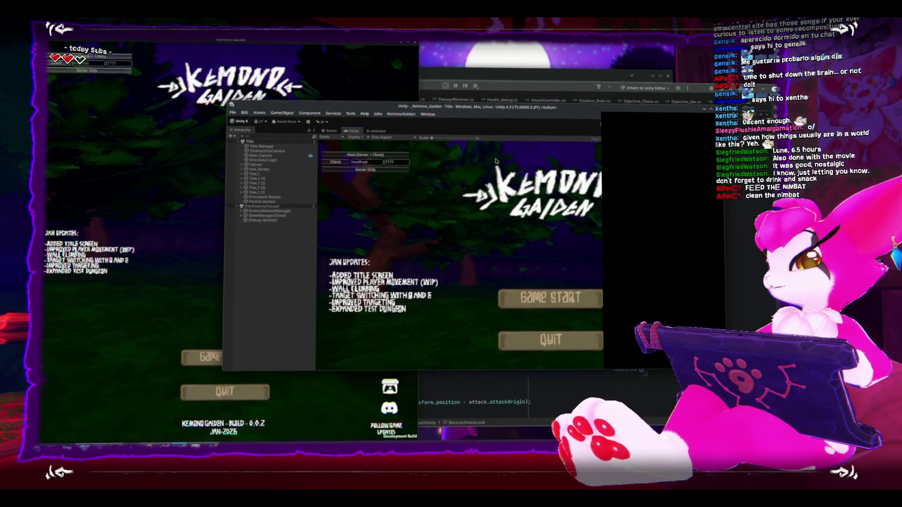
{"action": "key", "text": "alt+Tab"}
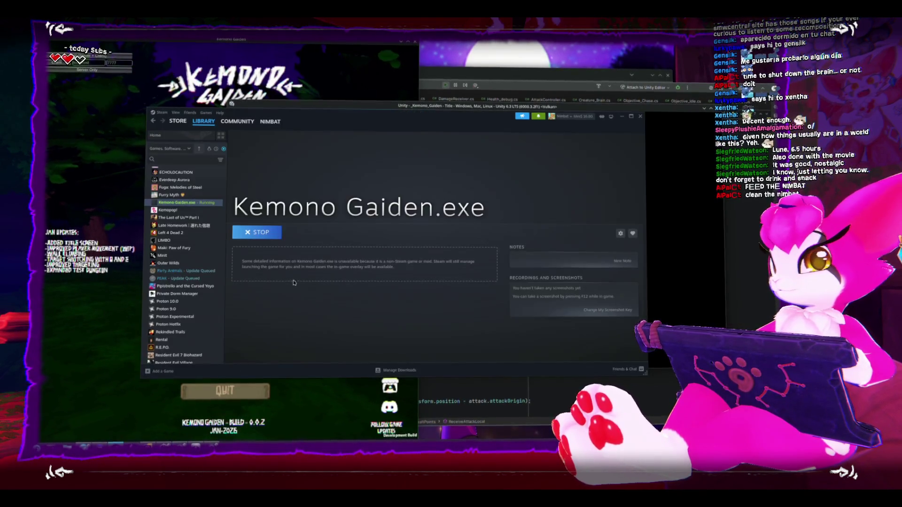
Browse the game's local files and run another copy of Kemono Gaiden.exe through Bottles.
{"action": "right_click", "coordinate": [203, 202]}
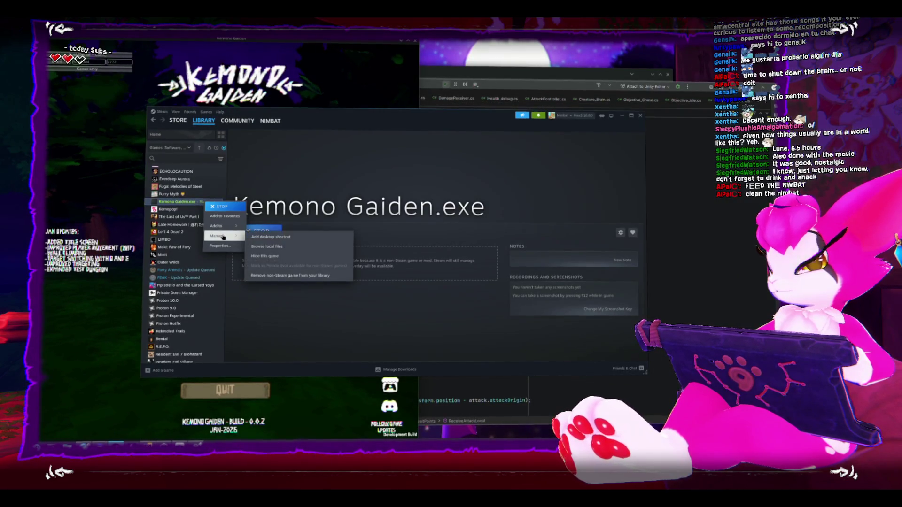
{"action": "left_click", "coordinate": [266, 246]}
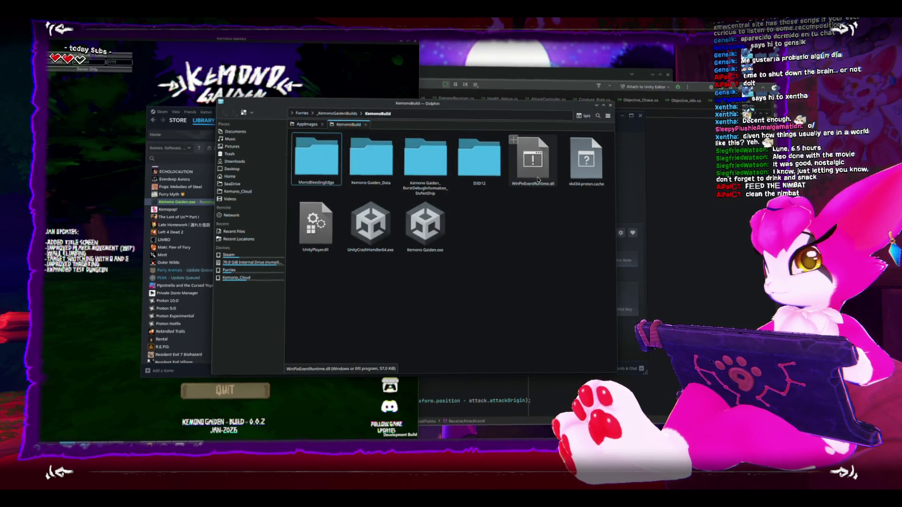
{"action": "double_click", "coordinate": [425, 224]}
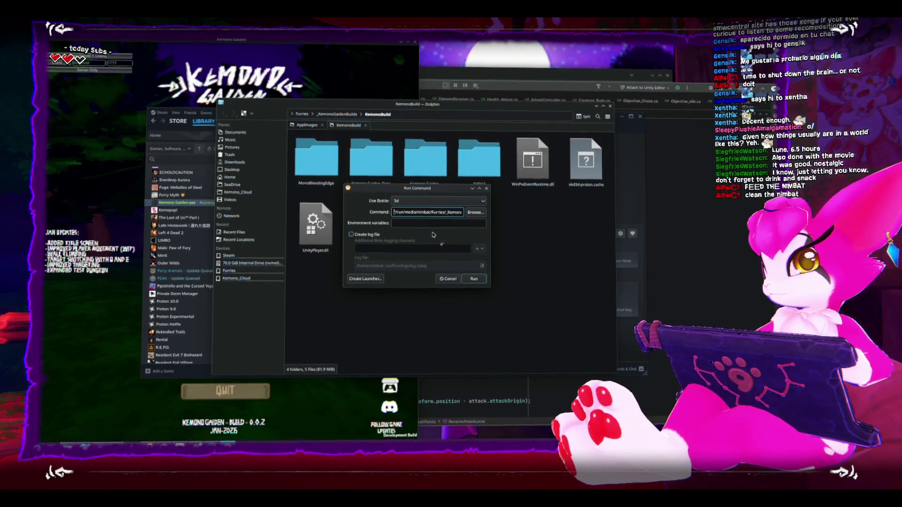
{"action": "left_click", "coordinate": [474, 280]}
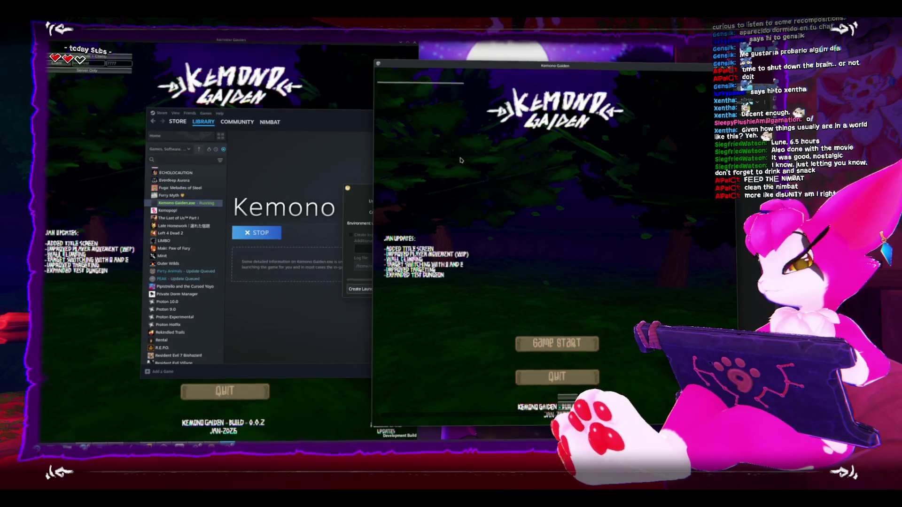
Start the new game from its title screen and run toward the skeletons.
{"action": "key", "text": "Return"}
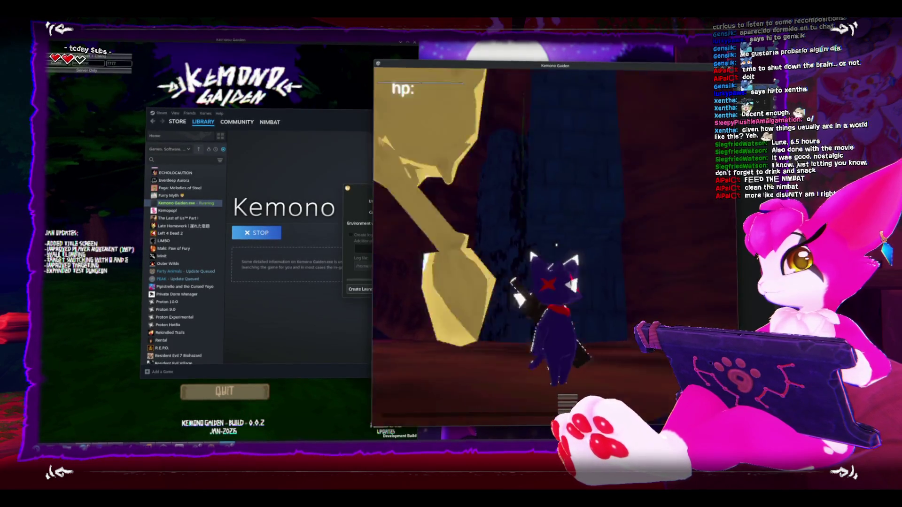
{"action": "key", "text": "w"}
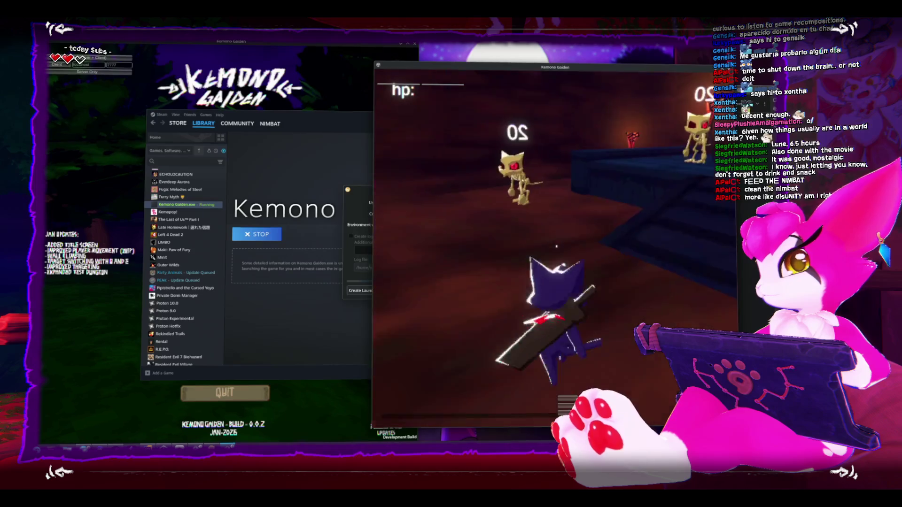
{"action": "key", "text": "w"}
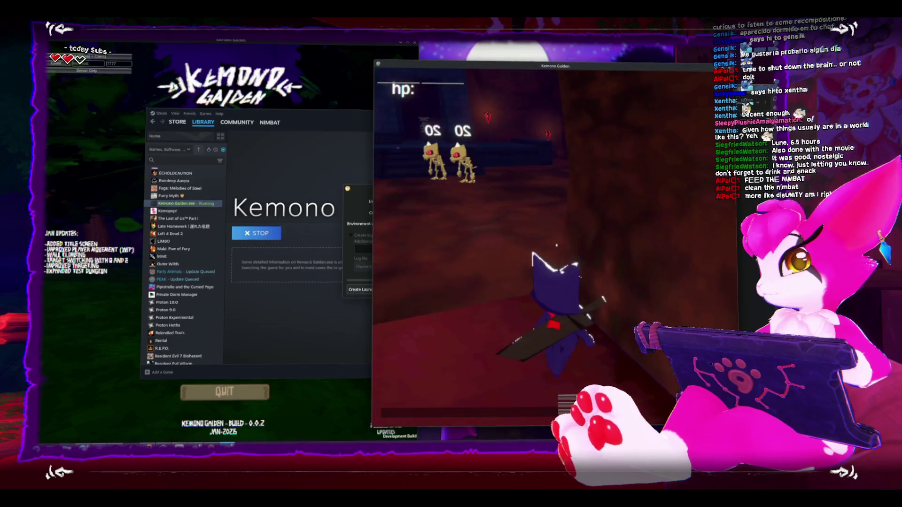
Pause the game and join the local server as a client from the other window.
{"action": "key", "text": "s"}
{"action": "key", "text": "w"}
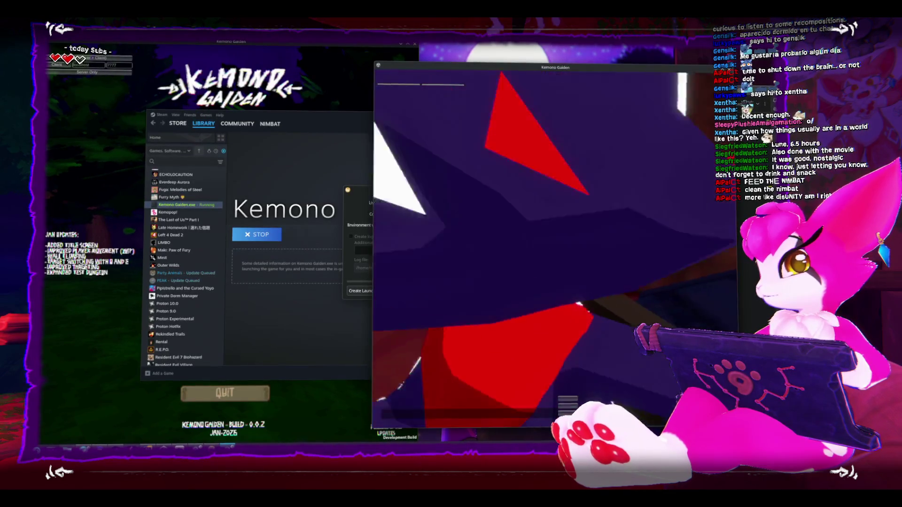
{"action": "key", "text": "Escape"}
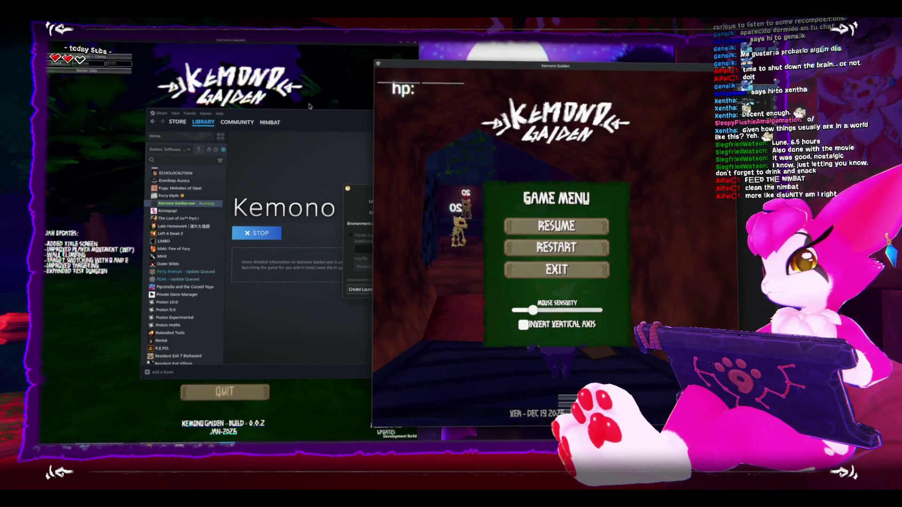
{"action": "left_click", "coordinate": [299, 86]}
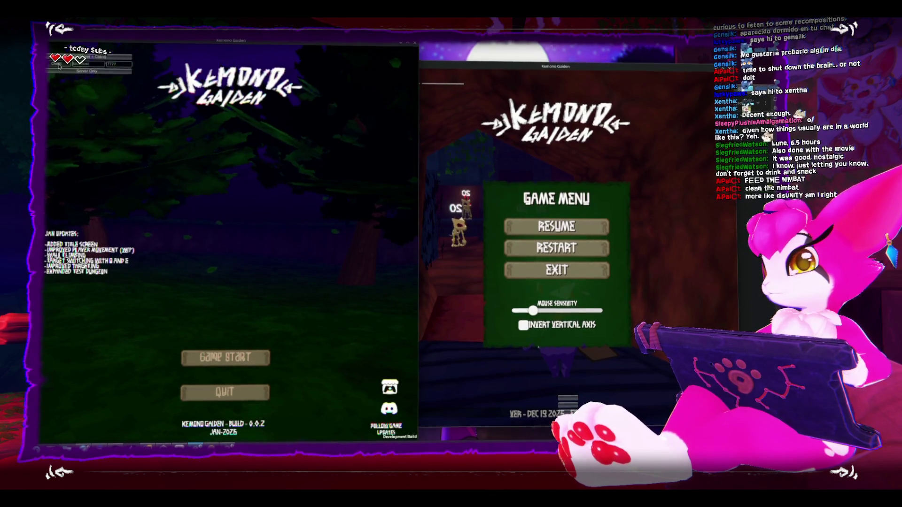
{"action": "left_click", "coordinate": [58, 65]}
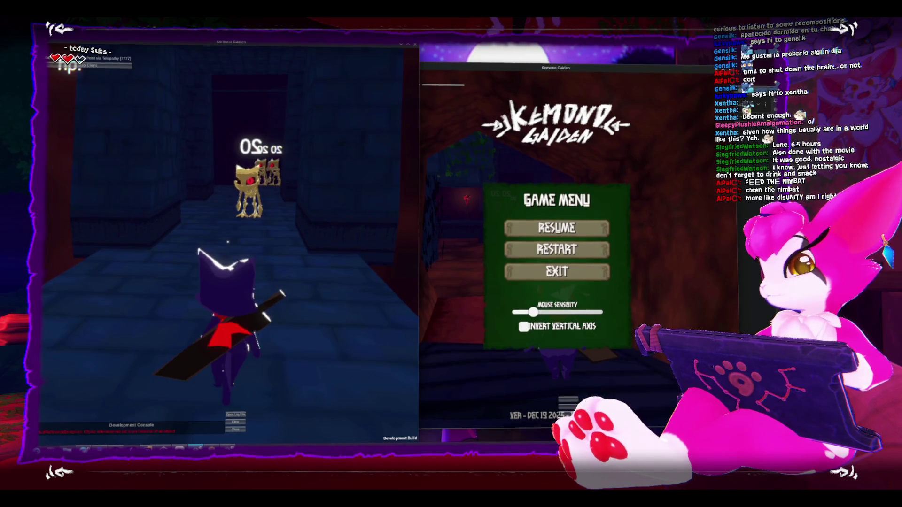
Tile the two game windows into the top-left and bottom-left quarters.
{"action": "left_click_drag", "start_coordinate": [226, 442], "coordinate": [227, 243]}
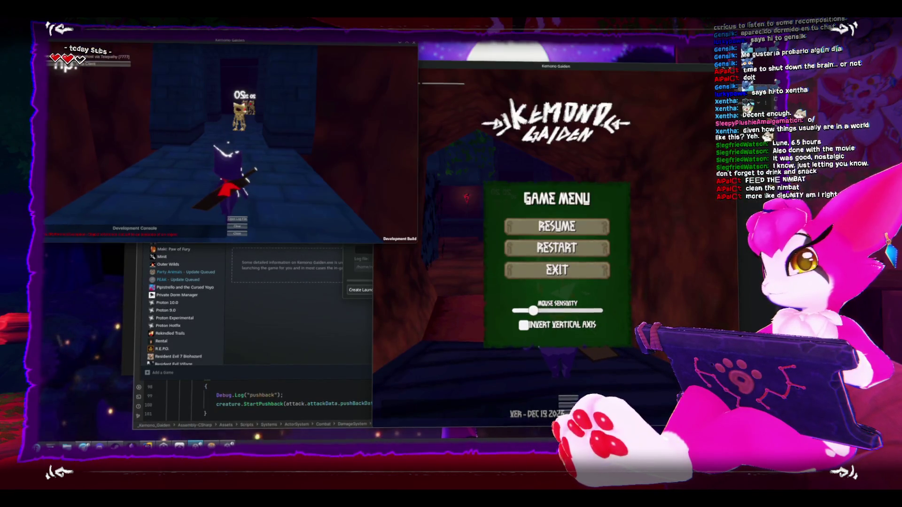
{"action": "left_click", "coordinate": [420, 304]}
{"action": "key", "text": "super+Left"}
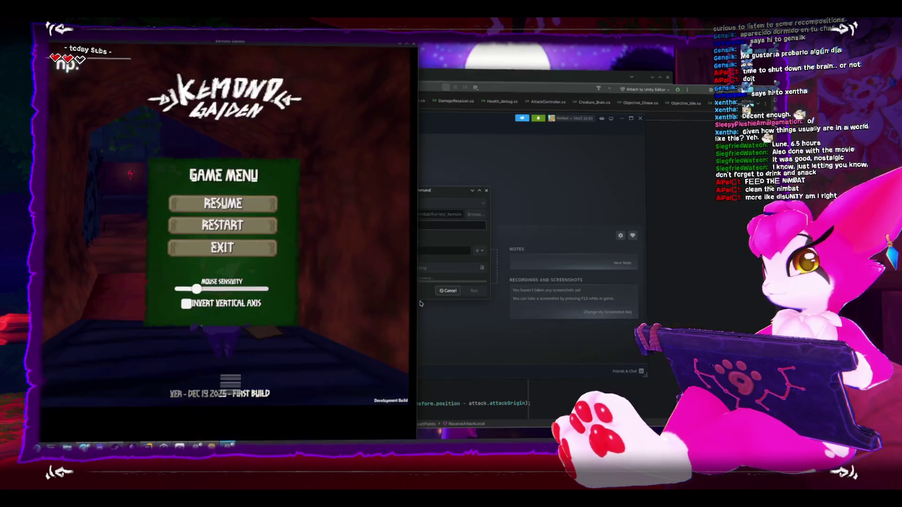
{"action": "key", "text": "super+Down"}
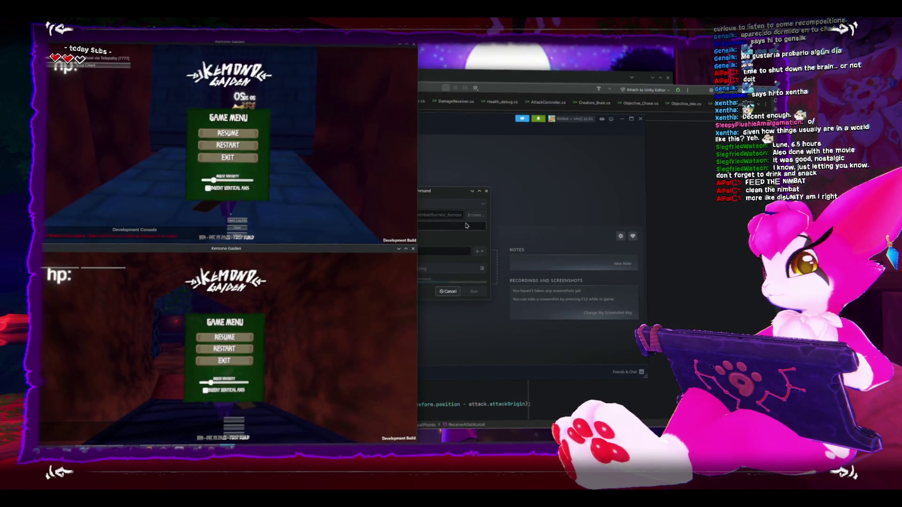
Run a third Kemono Gaiden.exe from KemonoBuild via Run Command, then resume the top-left game.
{"action": "left_click", "coordinate": [476, 214]}
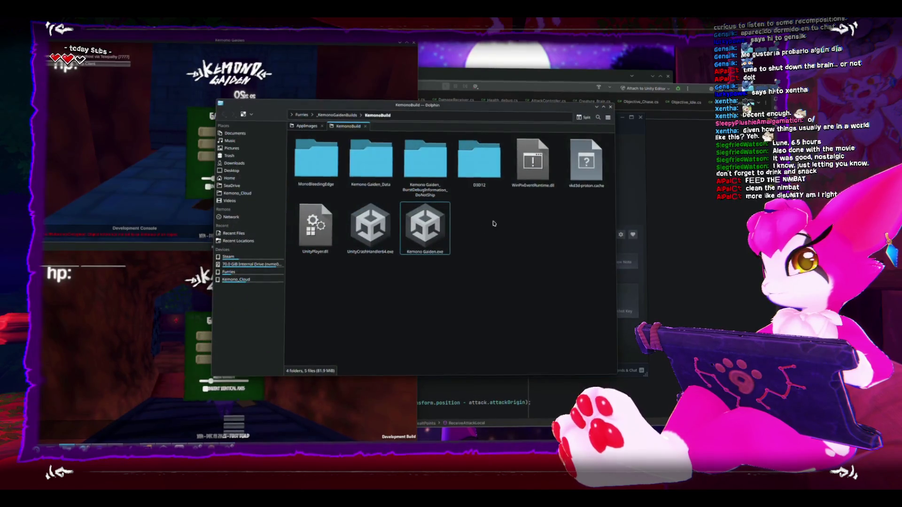
{"action": "double_click", "coordinate": [412, 232]}
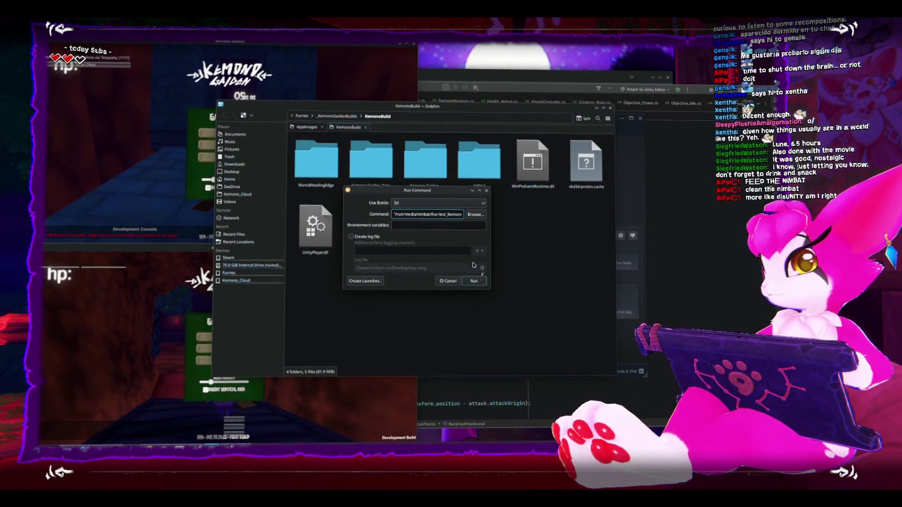
{"action": "left_click", "coordinate": [473, 291]}
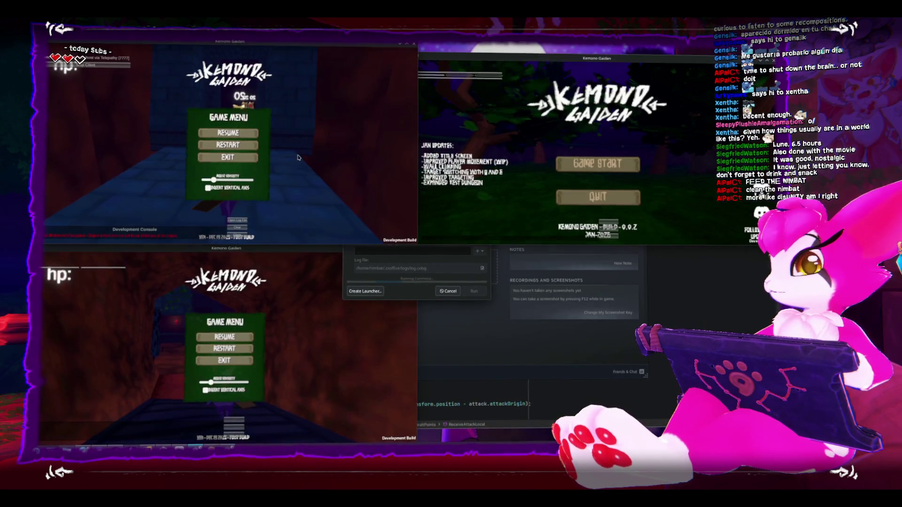
{"action": "key", "text": "Escape"}
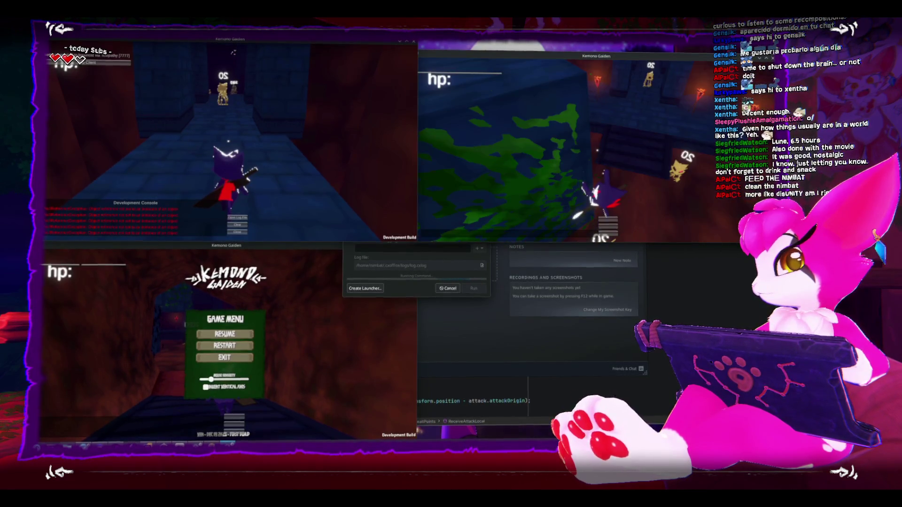
Pause the top-right and top-left games, then quit the top-left instance with Alt+F4.
{"action": "key", "text": "Escape"}
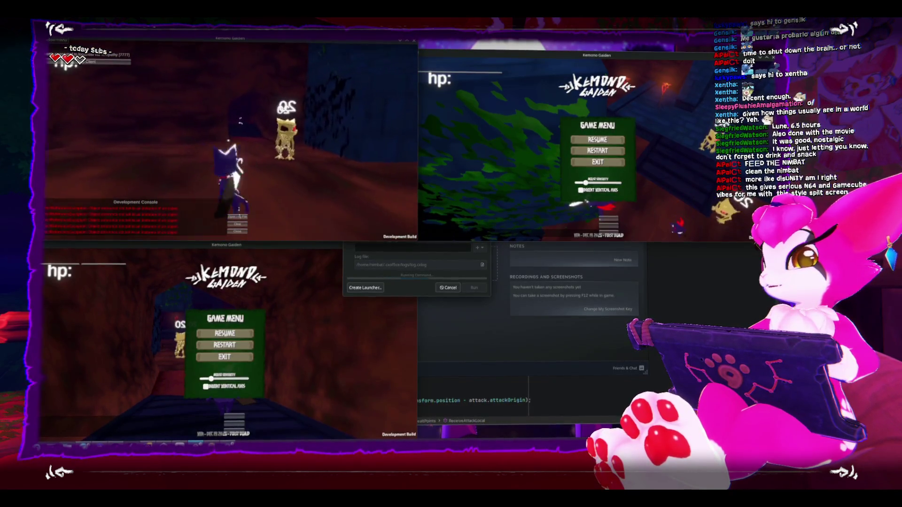
{"action": "key", "text": "Escape"}
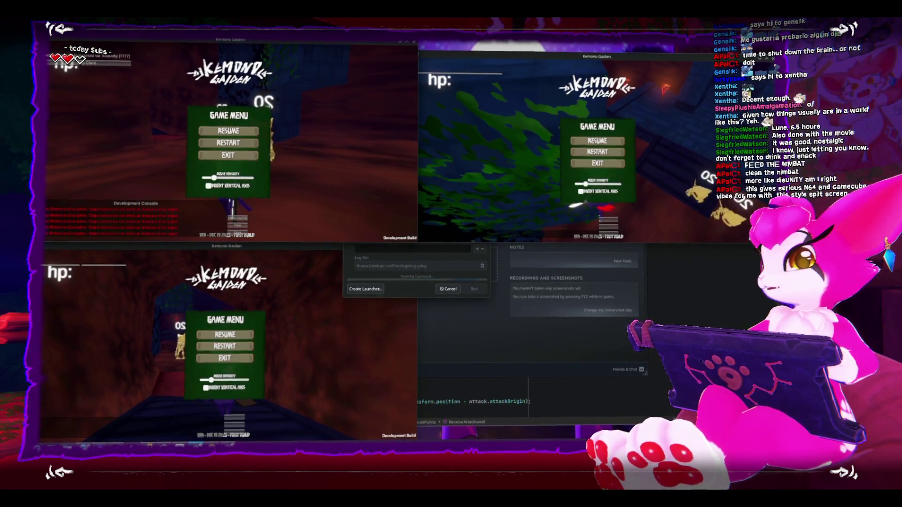
{"action": "key", "text": "alt+F4"}
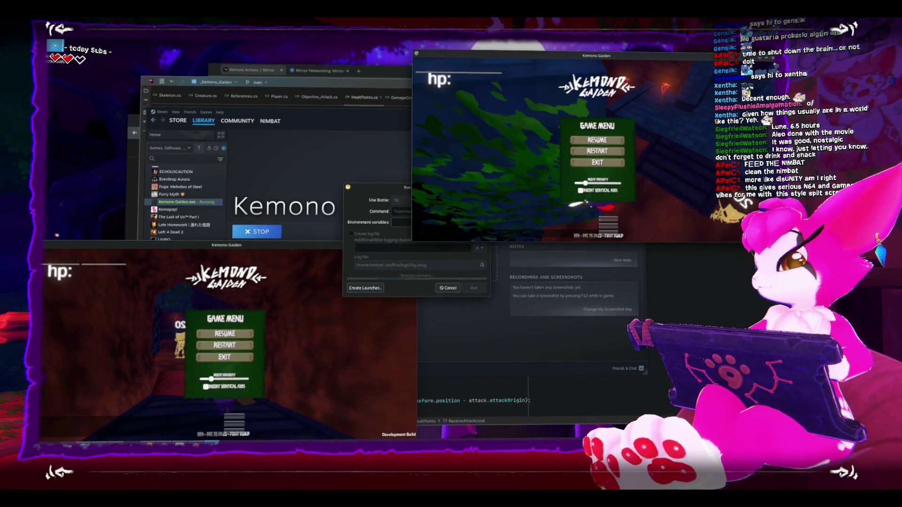
Quit the top-right game instance and stop Kemono Gaiden running from the Steam library.
{"action": "key", "text": "alt+F4"}
{"action": "left_click", "coordinate": [487, 190]}
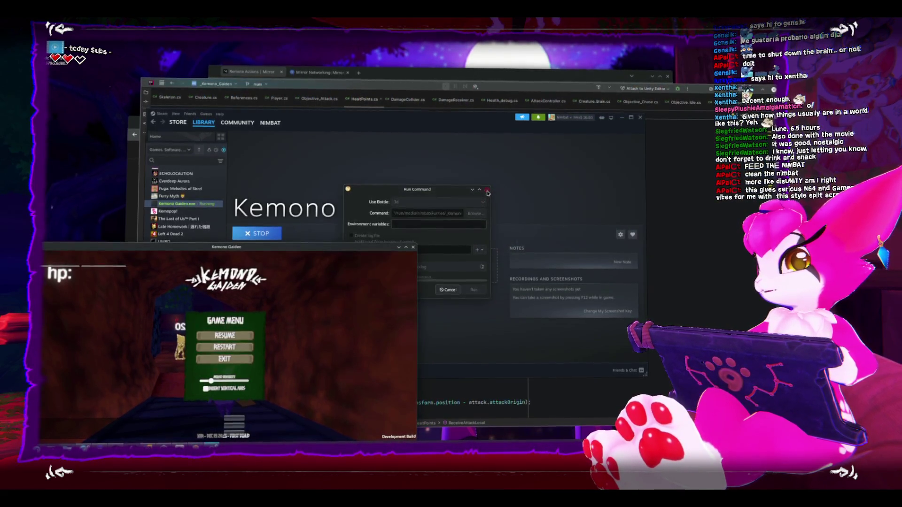
{"action": "left_click", "coordinate": [399, 247]}
{"action": "left_click", "coordinate": [273, 232]}
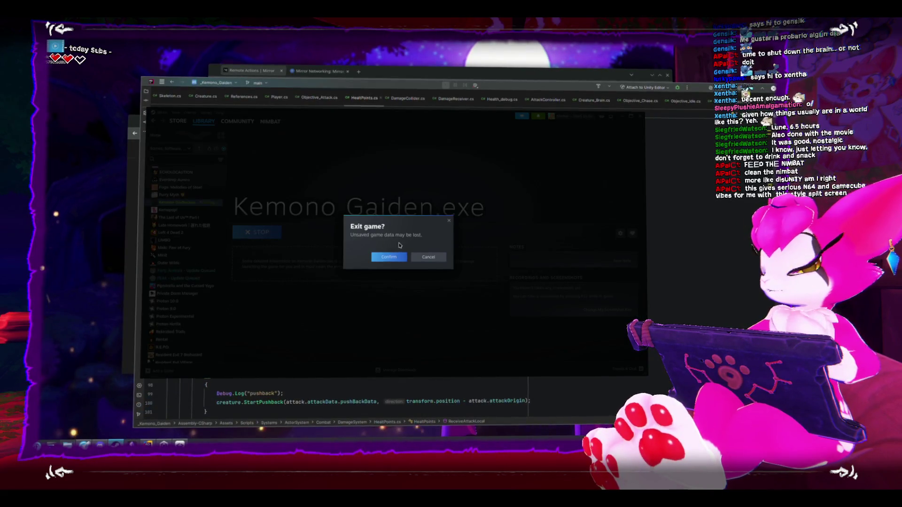
{"action": "left_click", "coordinate": [395, 256]}
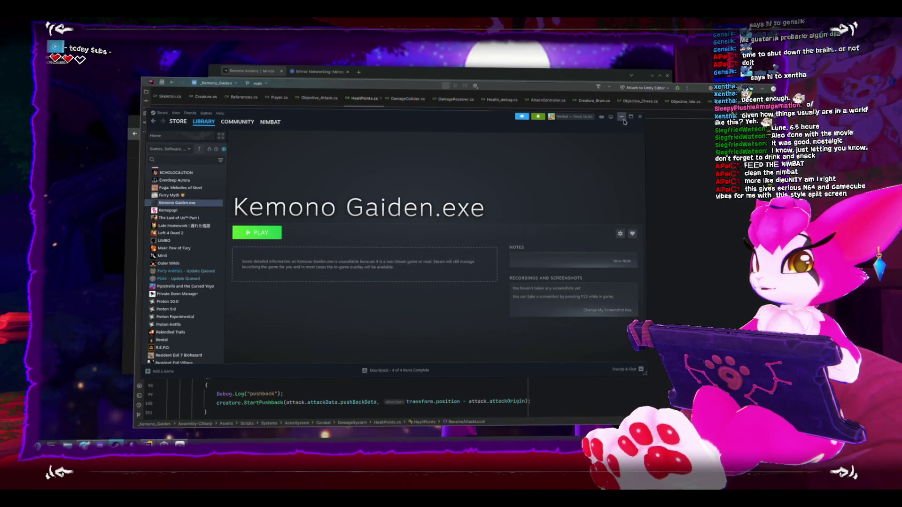
Close the Steam library and exit Rider, leaving SmartGit in front.
{"action": "left_click", "coordinate": [639, 116]}
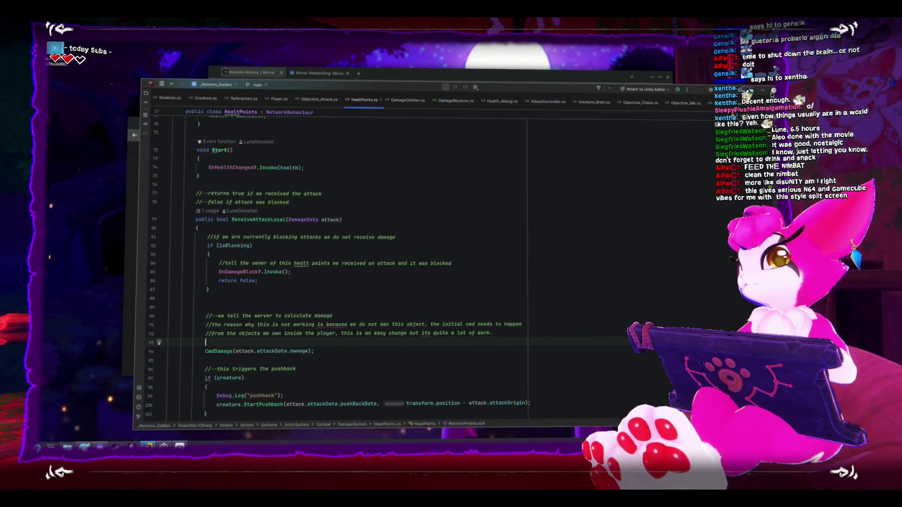
{"action": "left_click", "coordinate": [771, 92]}
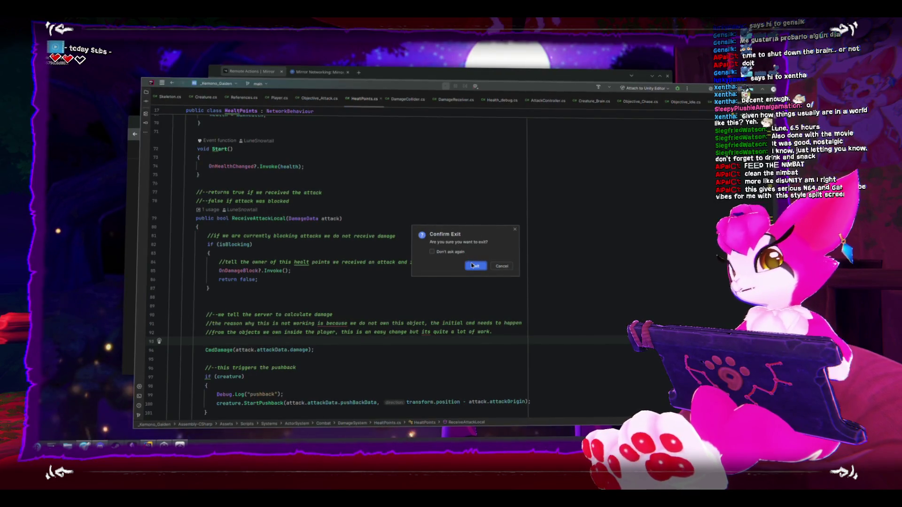
{"action": "left_click", "coordinate": [472, 265]}
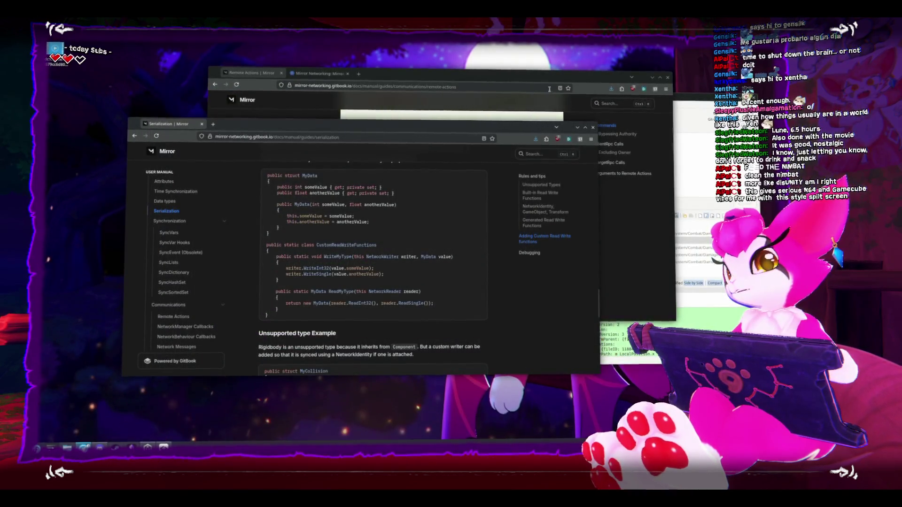
{"action": "left_click", "coordinate": [683, 104]}
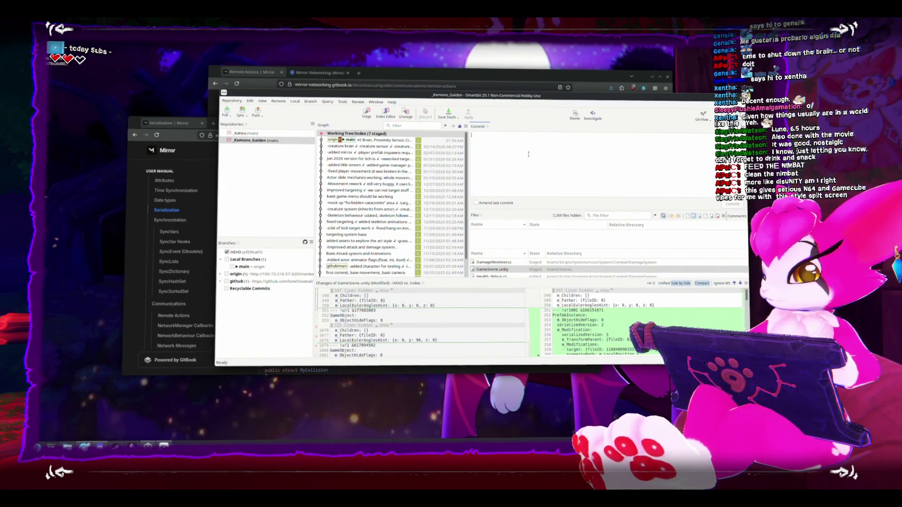
Write a 'to do:' note on moving HealthPoints damage to player-owned commands and RPCs, then commit.
{"action": "type", "text": "o do:"}
{"action": "key", "text": "Return"}
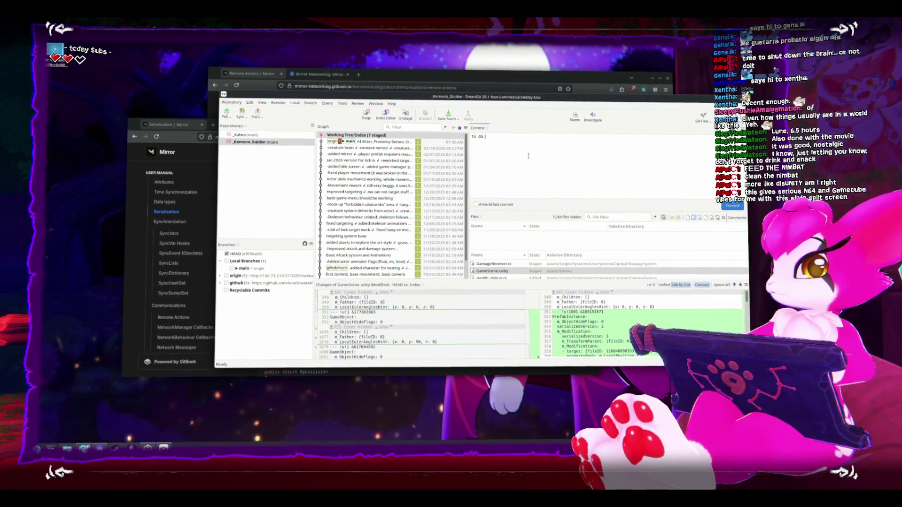
{"action": "type", "text": "healthpoints refactor,"}
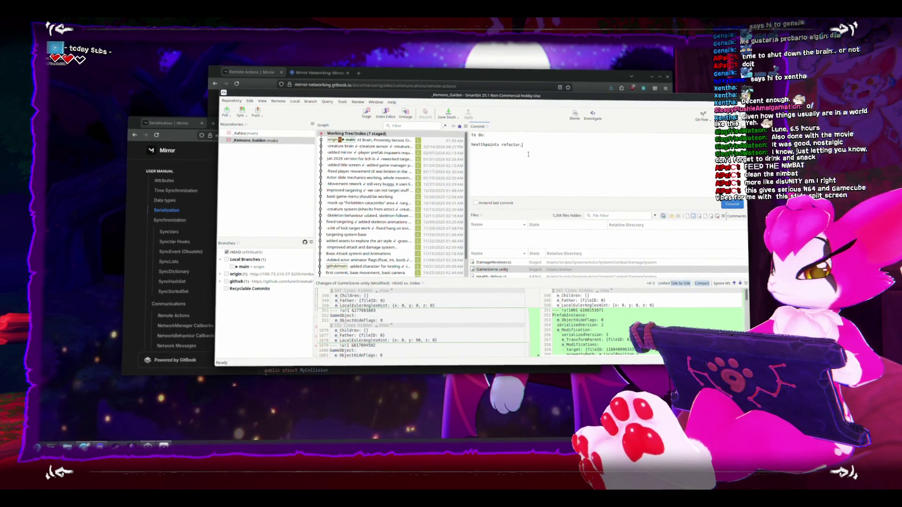
{"action": "type", "text": " the da"}
{"action": "type", "text": " rpc"}
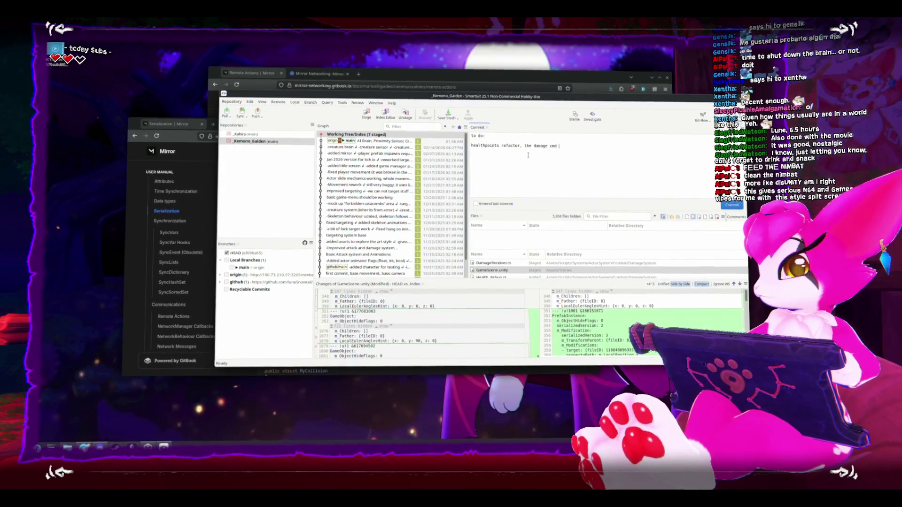
{"action": "type", "text": "in the gameobject owned"}
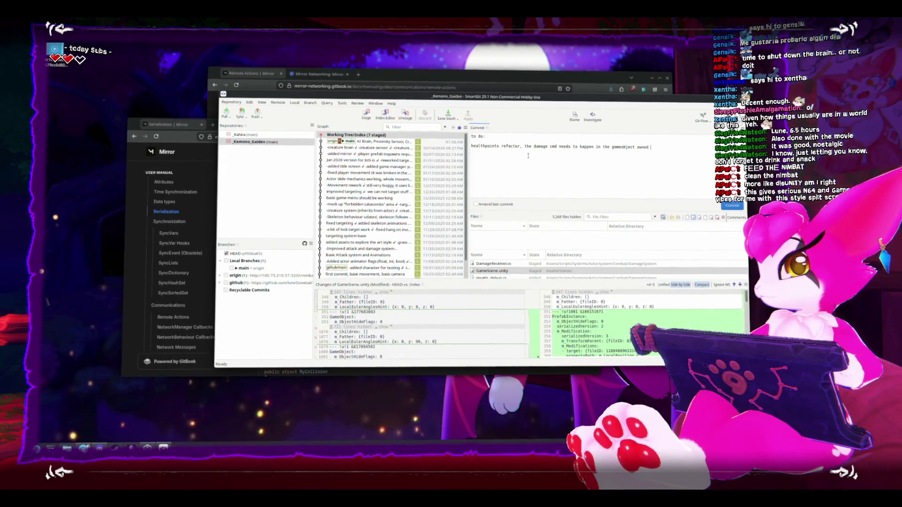
{"action": "key", "text": "BackSpace"}
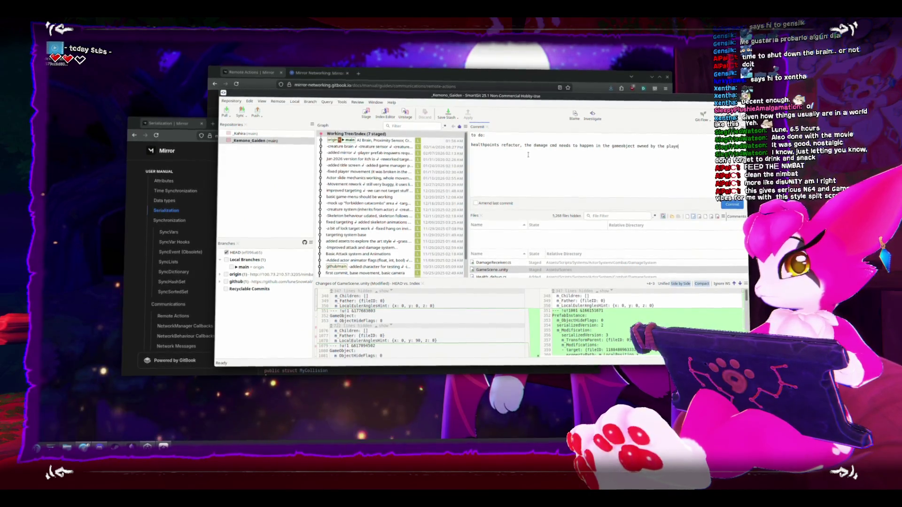
{"action": "type", "text": "client's player."}
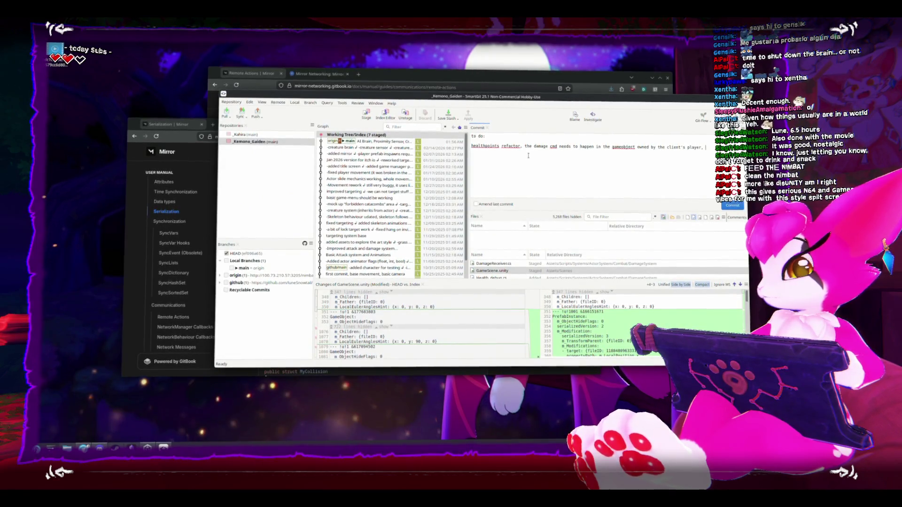
{"action": "type", "text": "othe"}
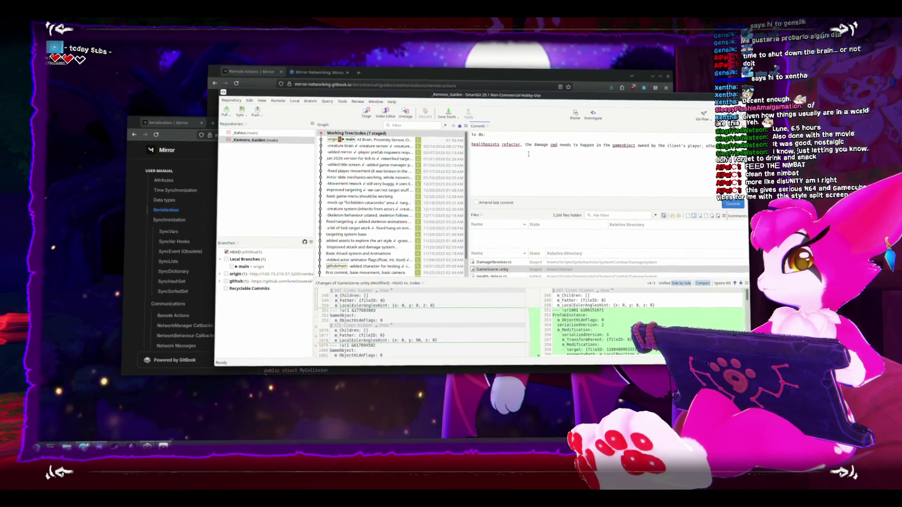
{"action": "type", "text": "never trigger, then"}
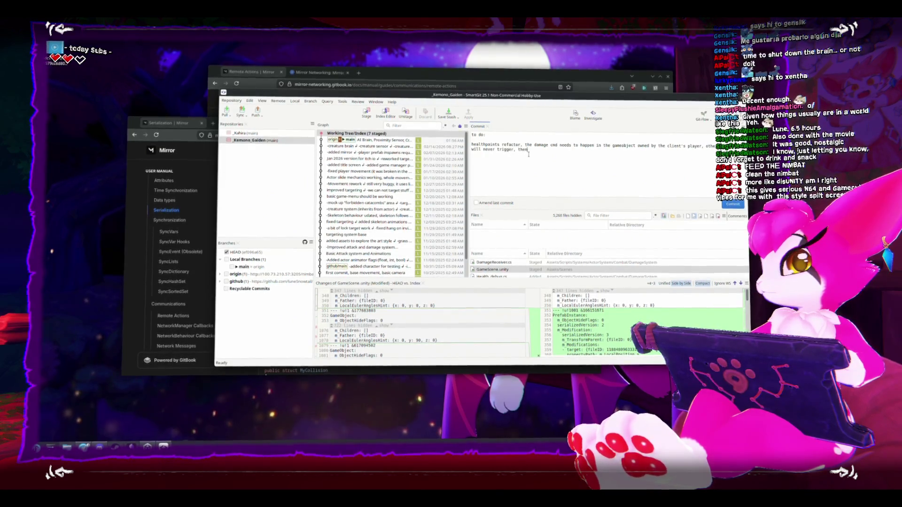
{"action": "type", "text": " once cmd is on th"}
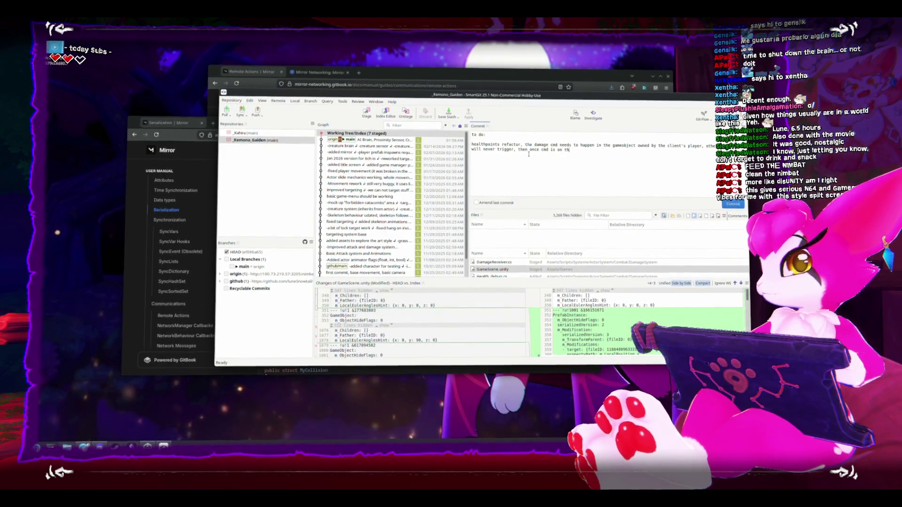
{"action": "type", "text": "e server w"}
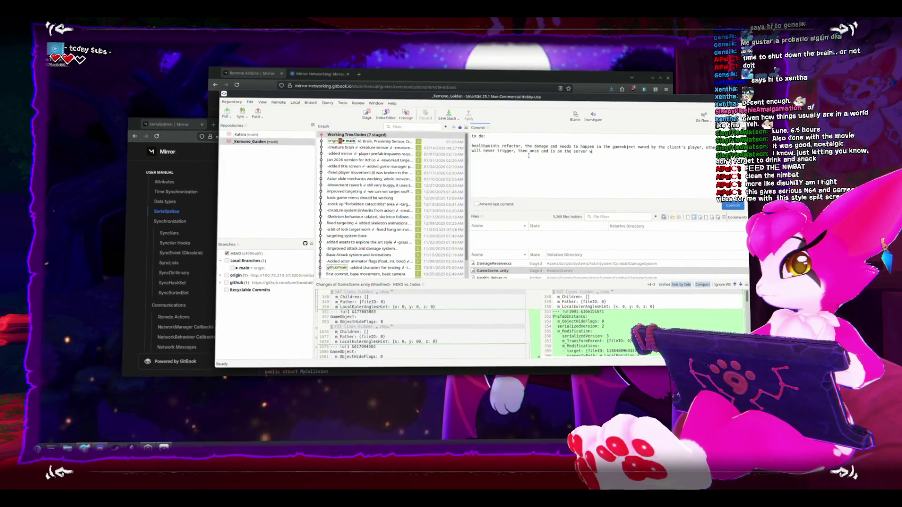
{"action": "type", "text": "e can do the proper "}
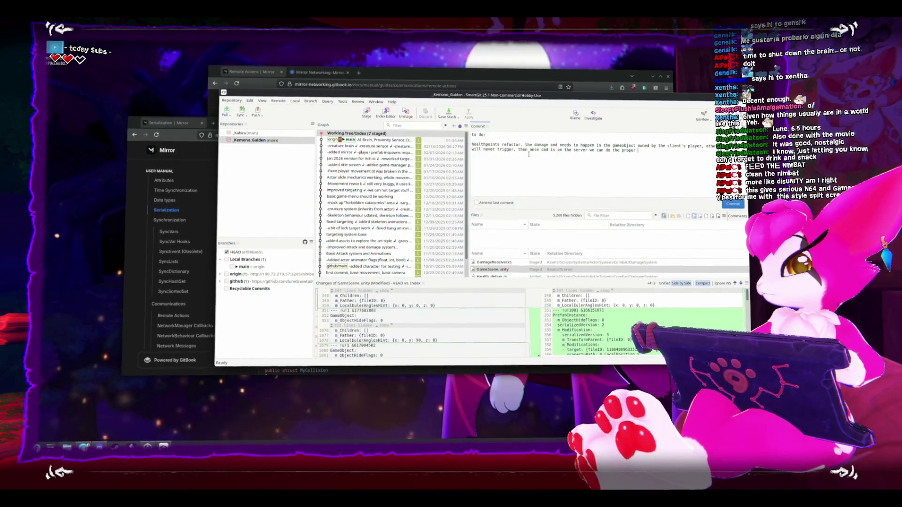
{"action": "type", "text": "damage eva"}
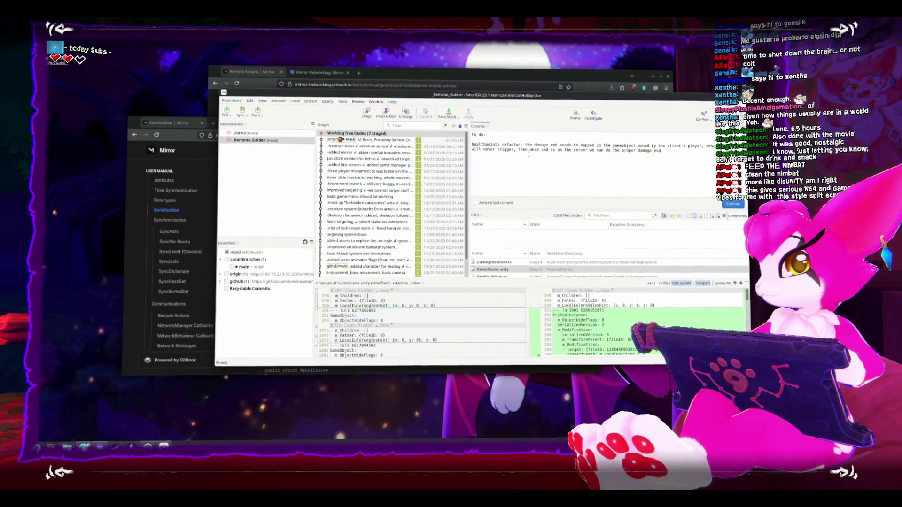
{"action": "type", "text": "luatio"}
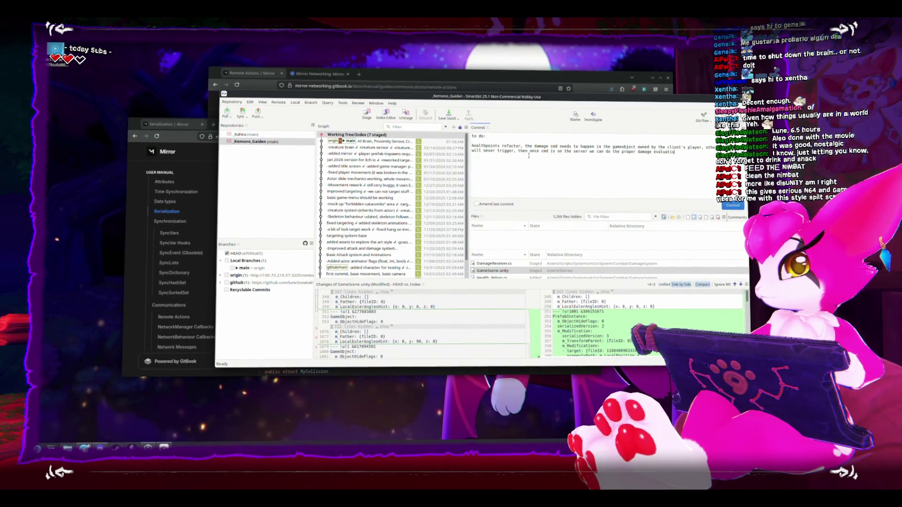
{"action": "type", "text": "ns and trig"}
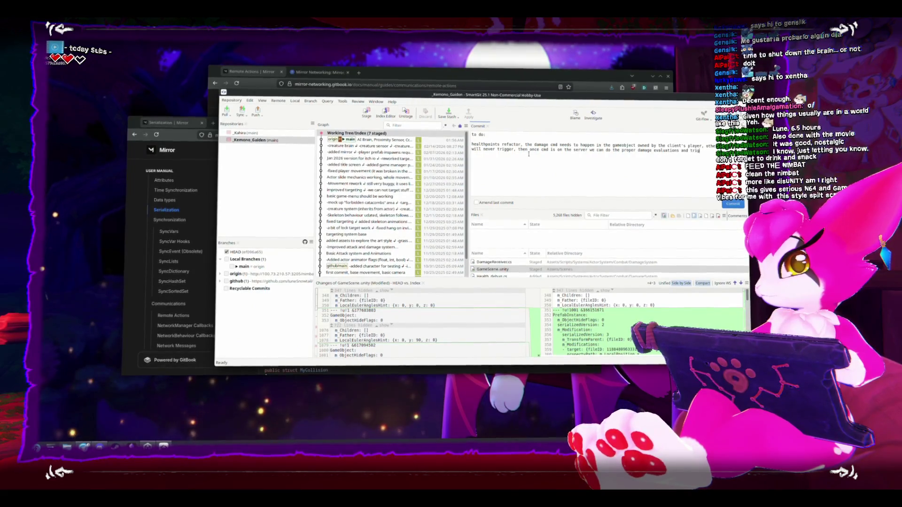
{"action": "type", "text": "ger rpcre"}
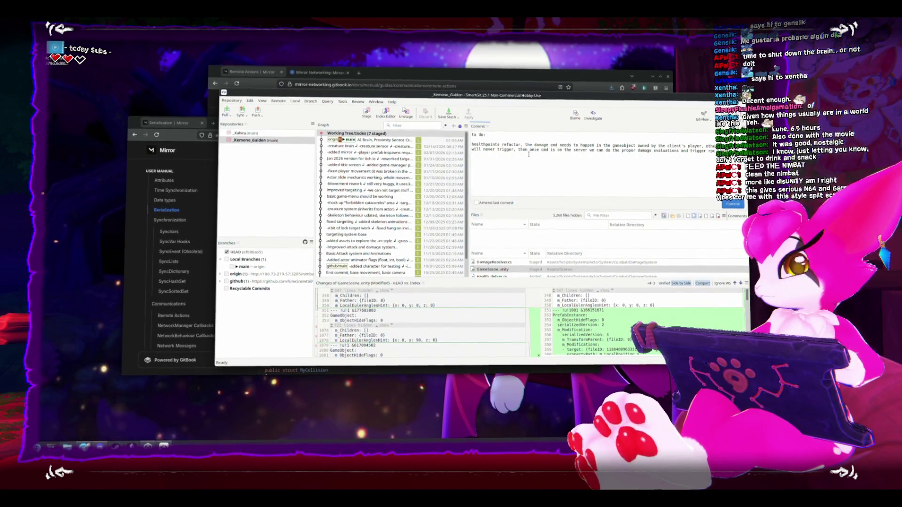
{"action": "key", "text": "Return"}
{"action": "key", "text": "Return"}
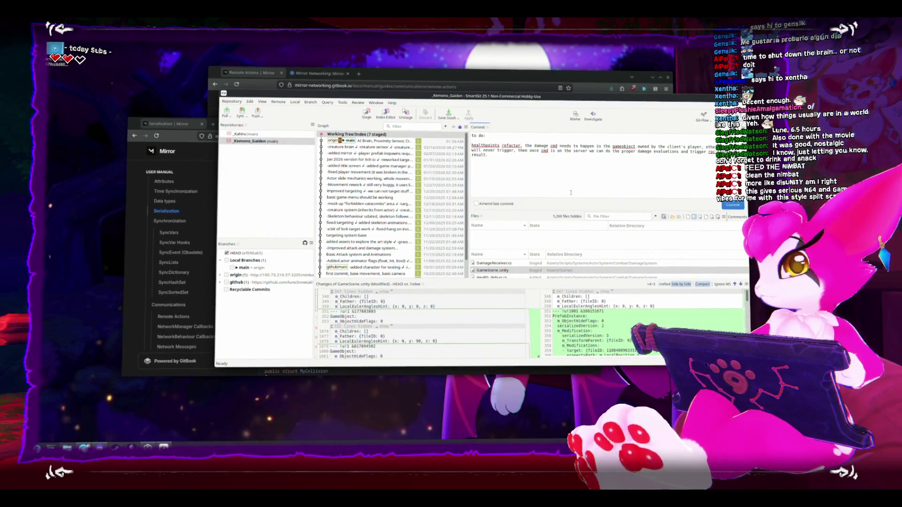
{"action": "key", "text": "ctrl+t"}
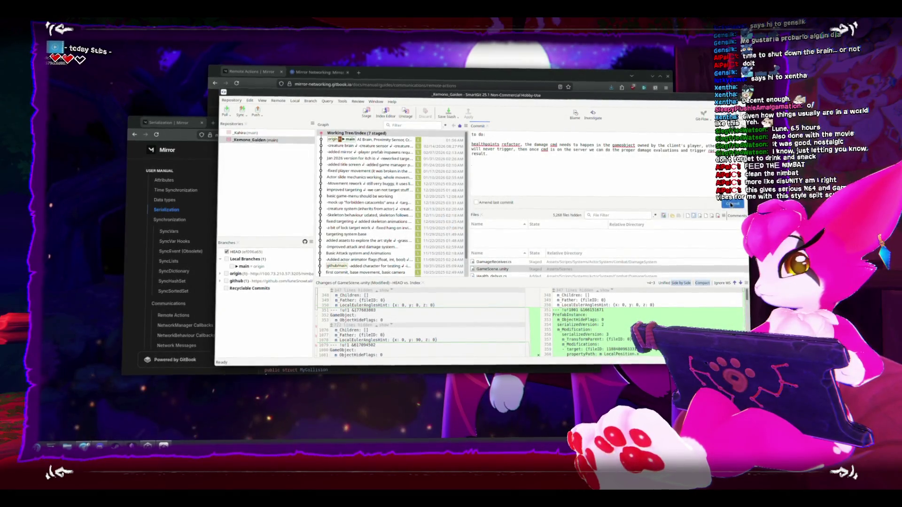
{"action": "key", "text": "ctrl+Return"}
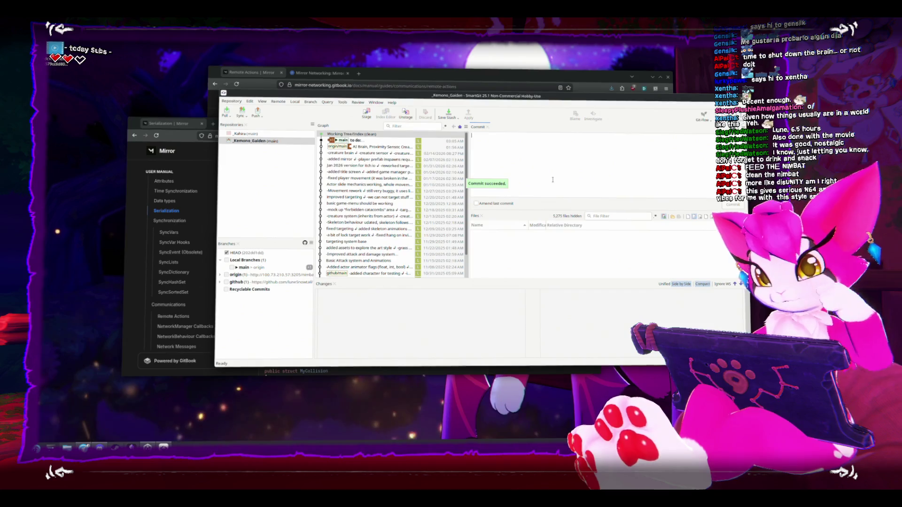